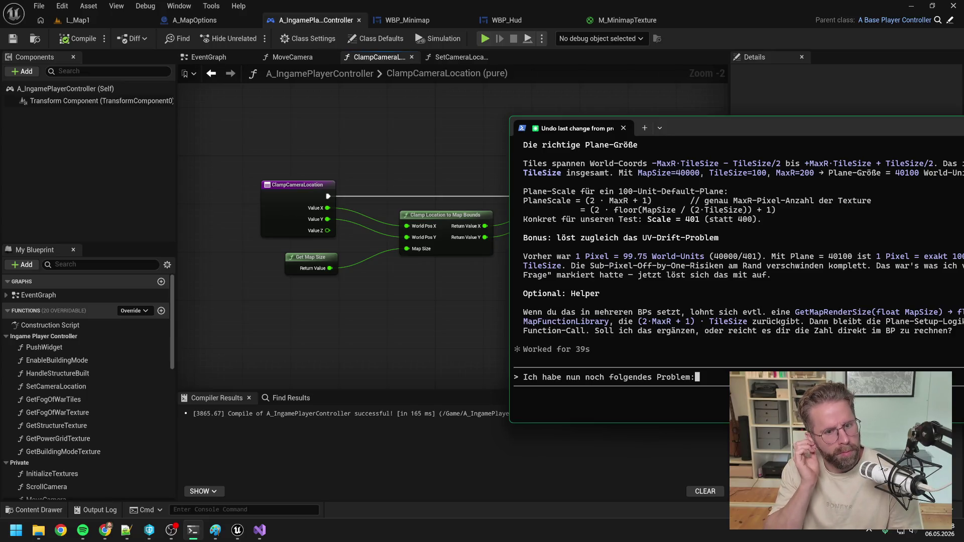
Center the terminal and write that ClampLocationToMapBounds clamps to the GridDiamond bounds, starting the minimap rotation note.
key(BackSpace)
text(mit der)
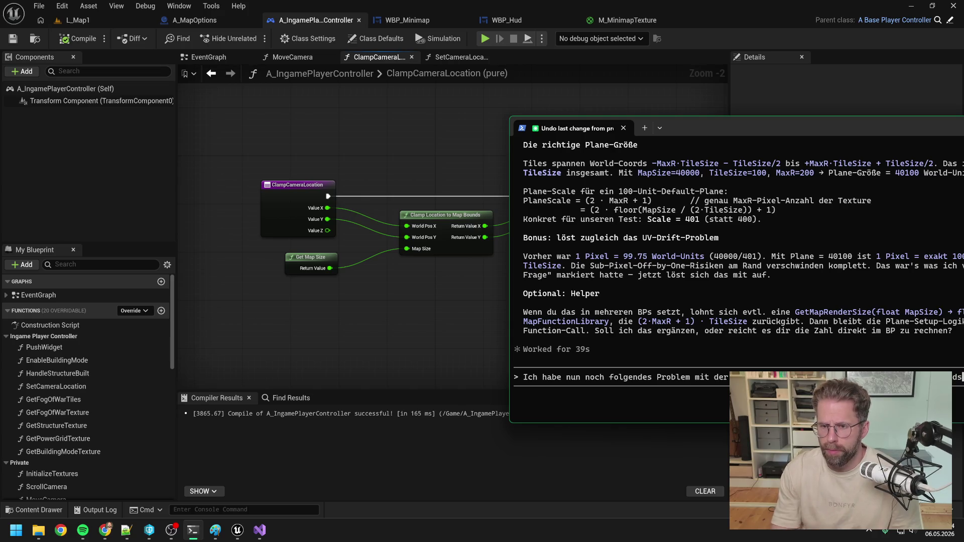
drag(702, 127, 410, 102)
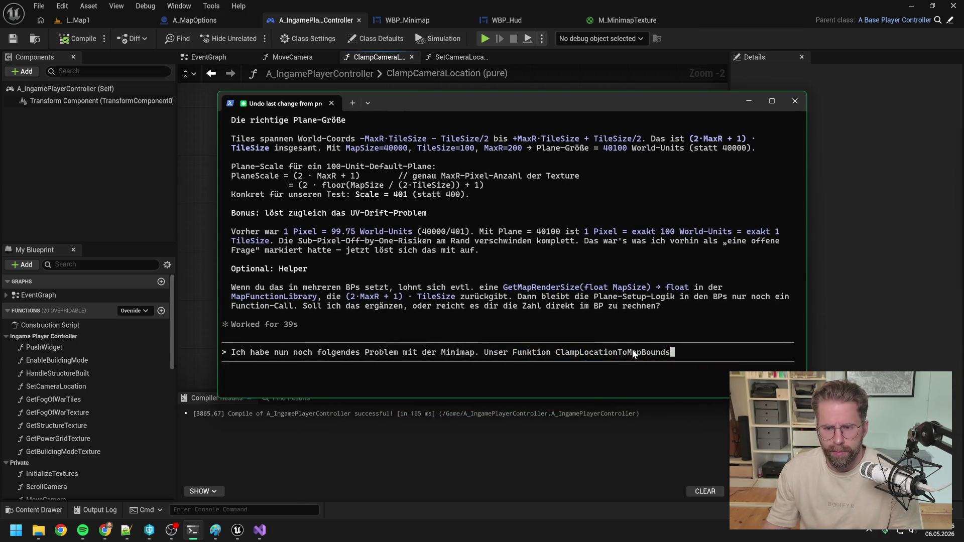
text( sc)
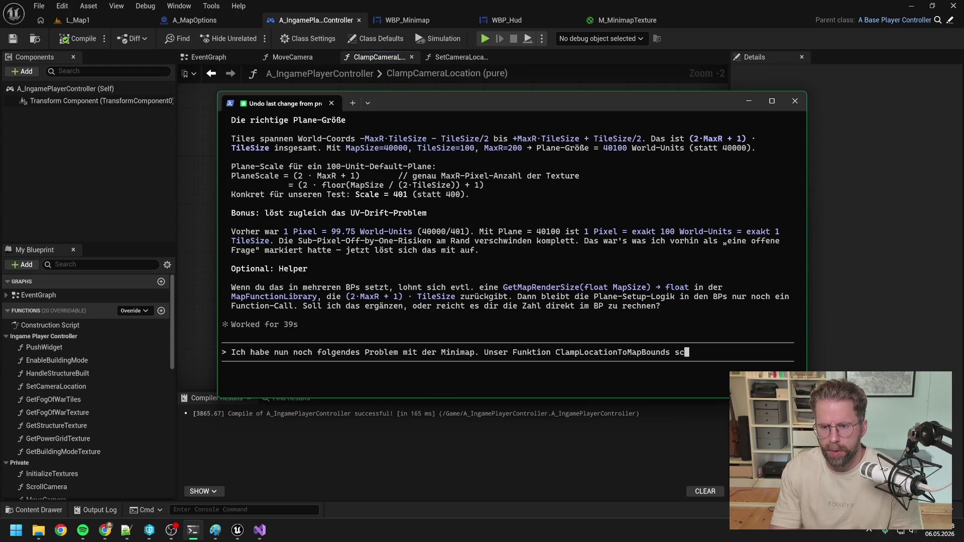
text(heint auf die Bounds unserer)
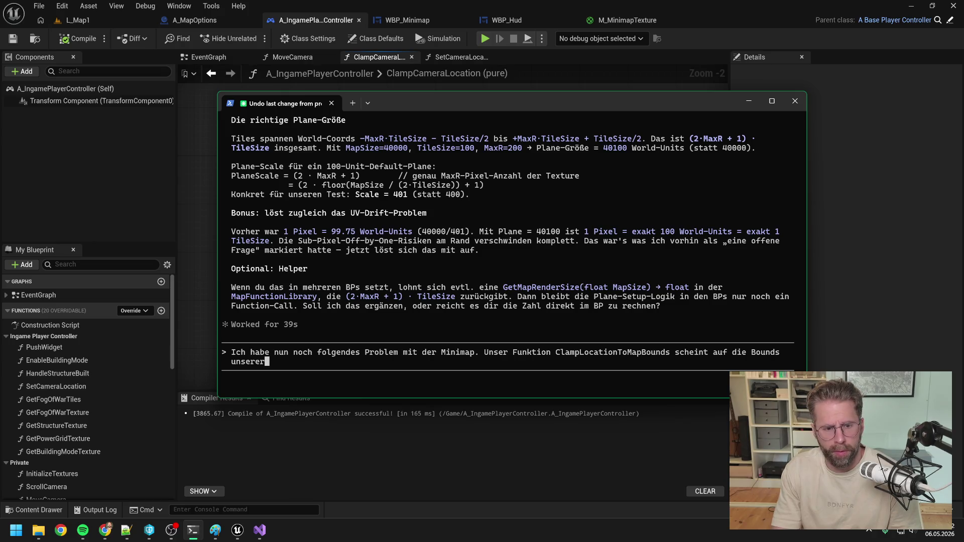
text(es GridD)
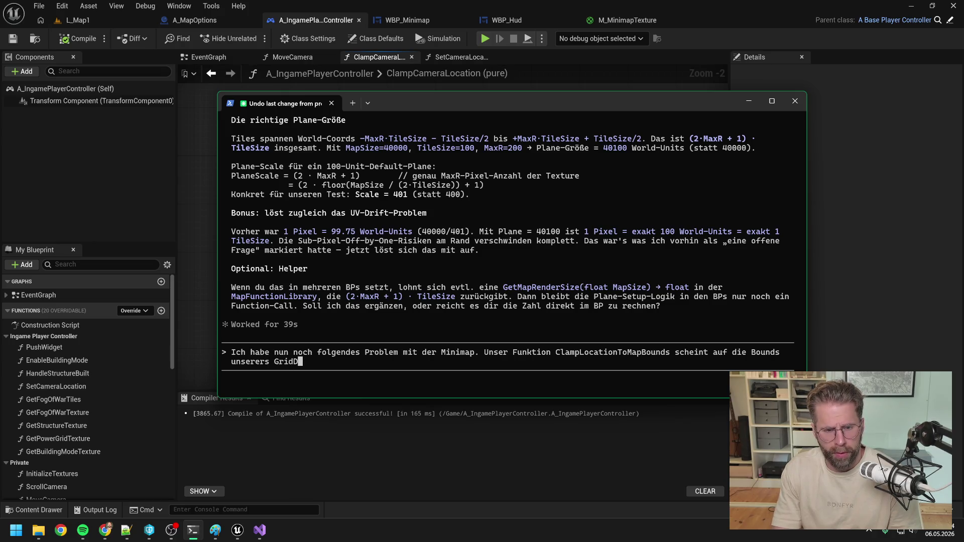
text(iamanten z)
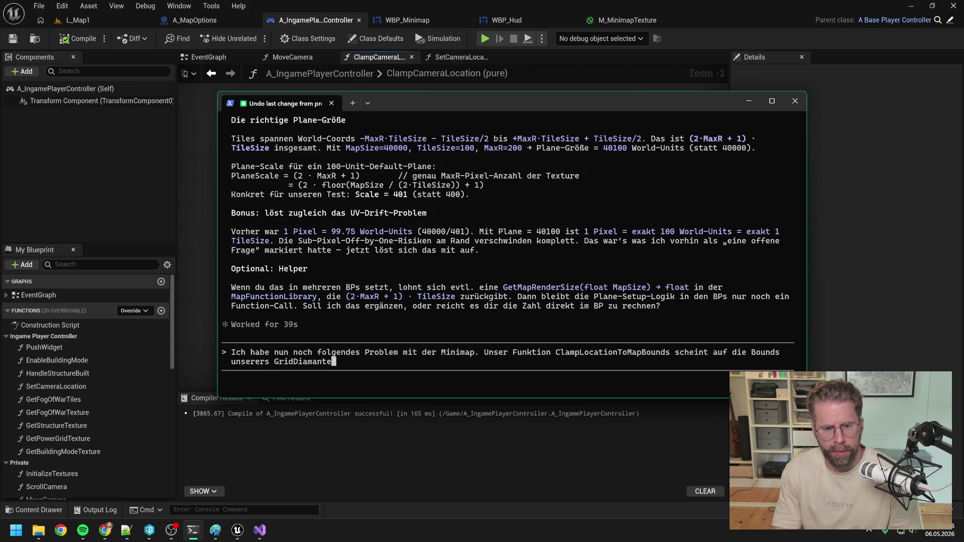
text(u)
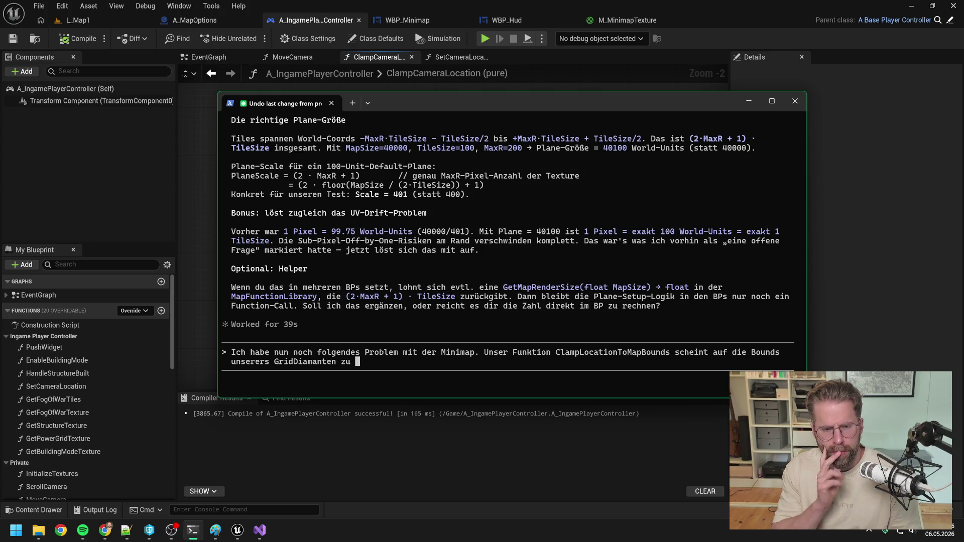
text(clampen. F)
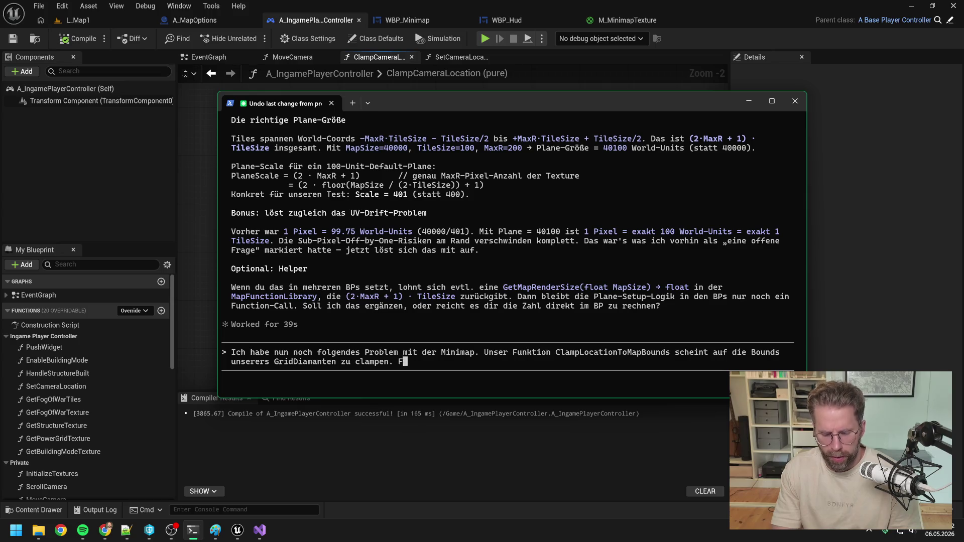
text(ür die Minimap)
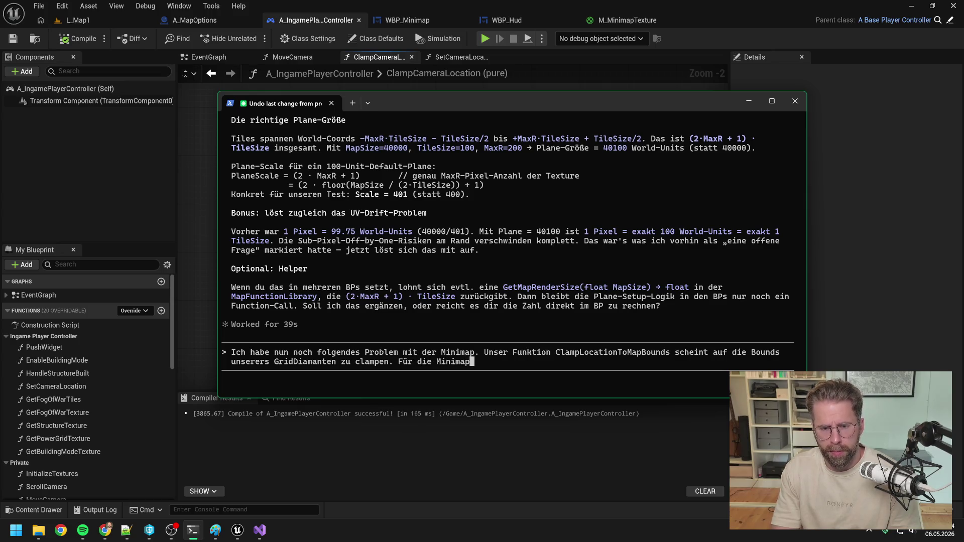
text( roti)
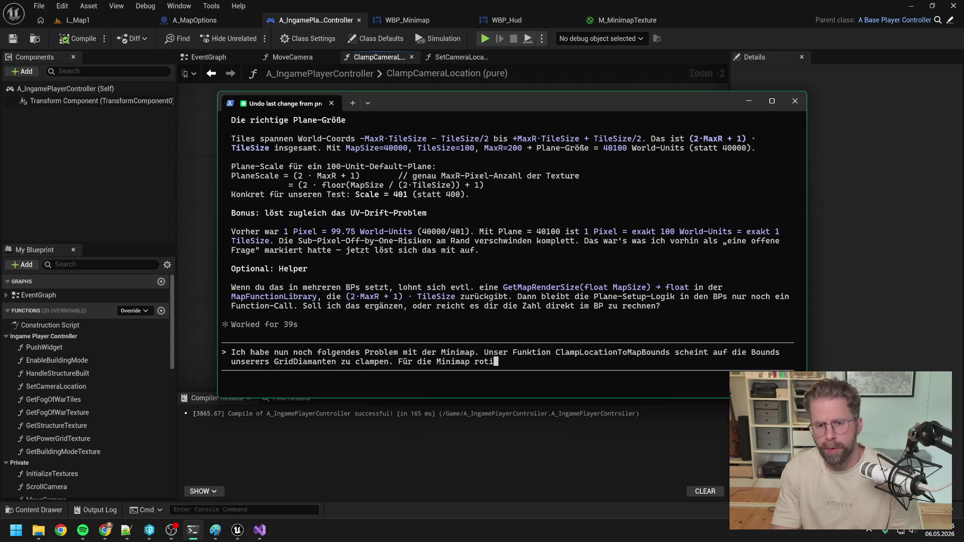
text(eren wir die Tex)
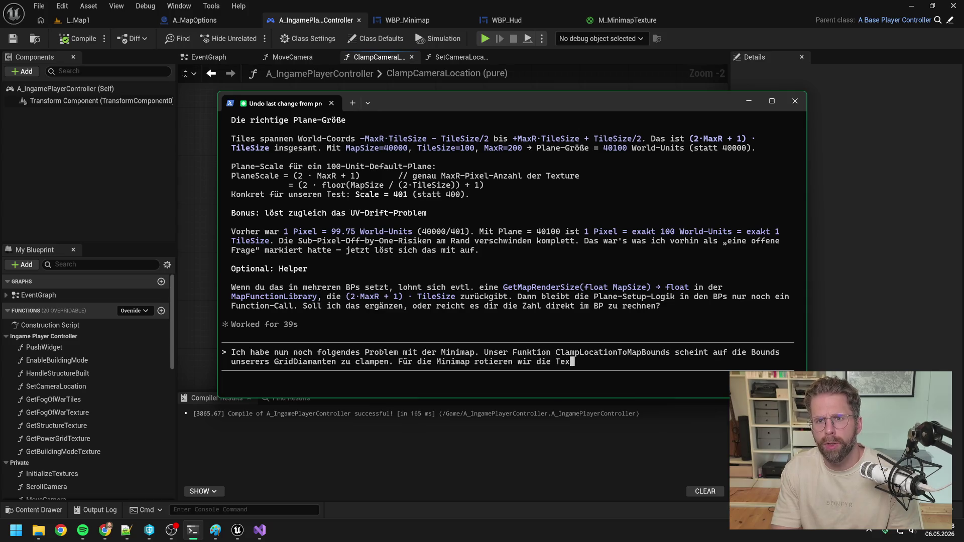
text(ture )
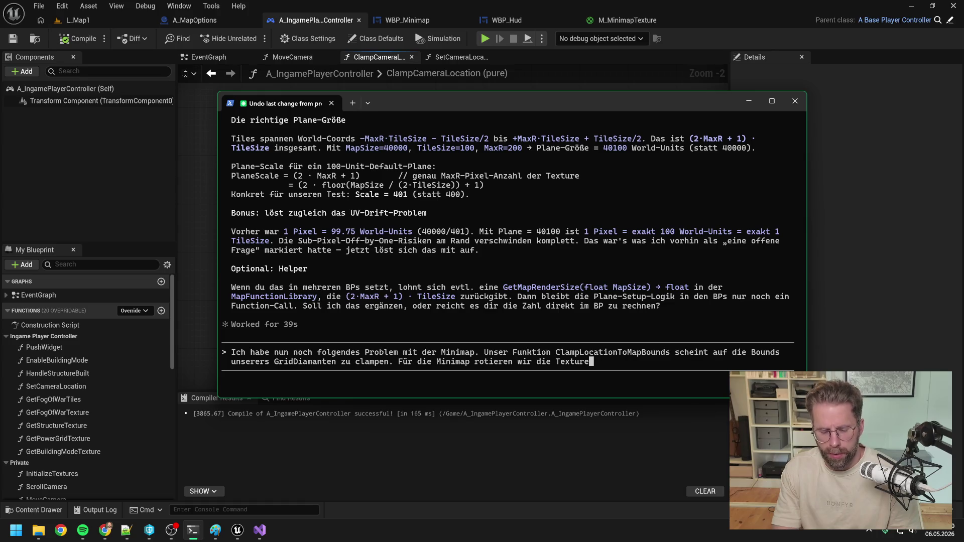
text(um)
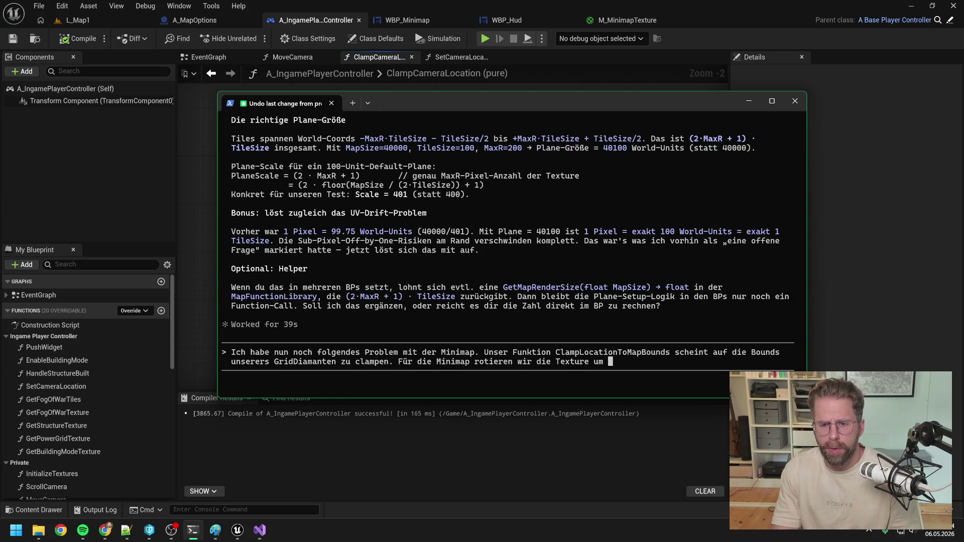
Continue the prompt: the minimap texture is rotated 45° and shown as a square to the player.
click(655, 21)
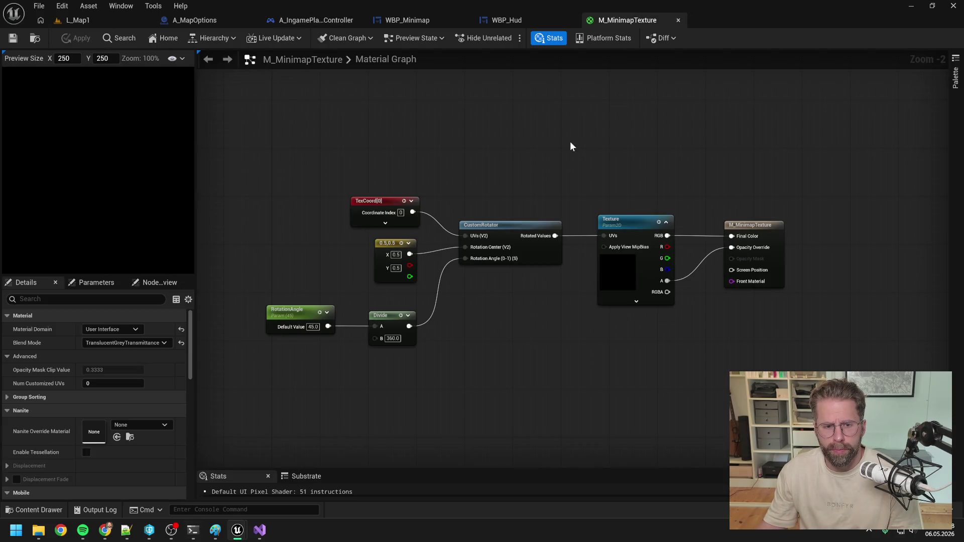
click(193, 531)
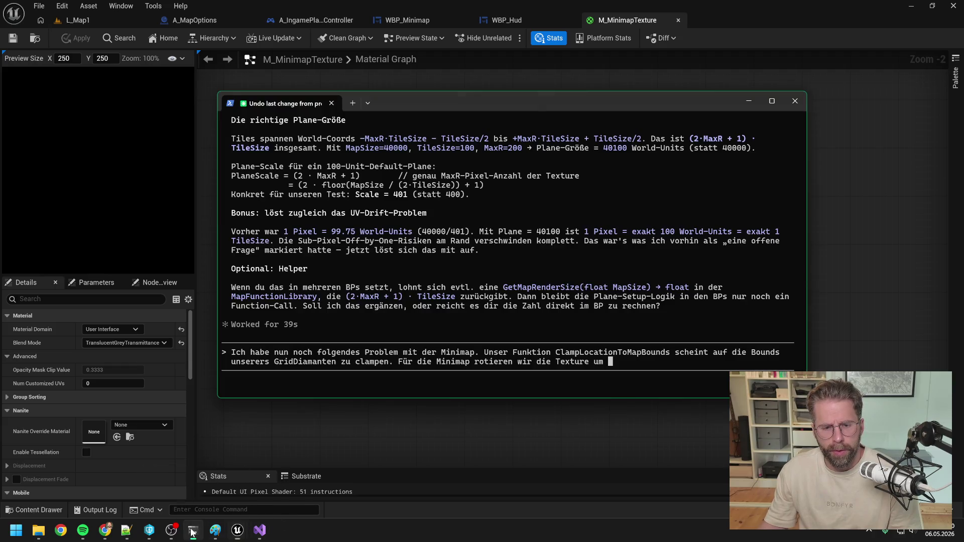
text(45°)
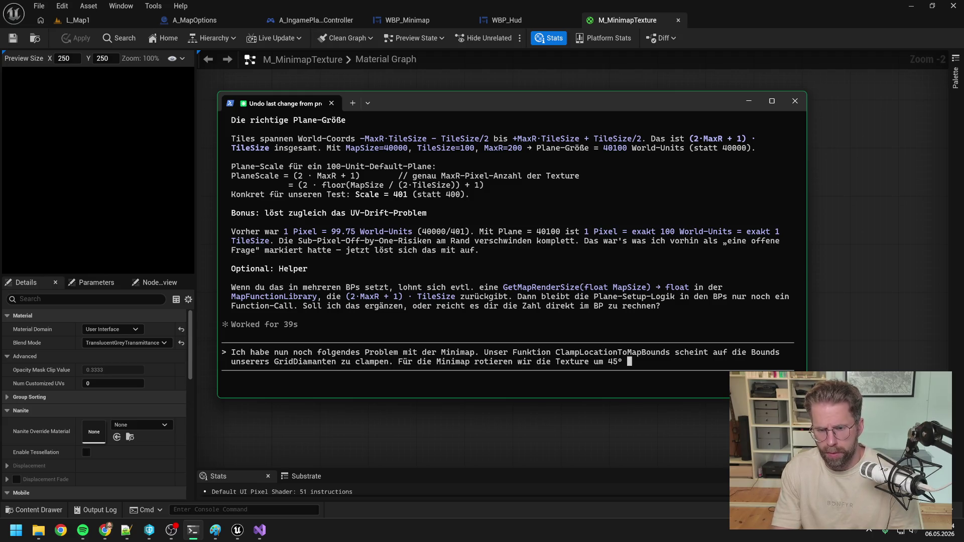
text(sodass )
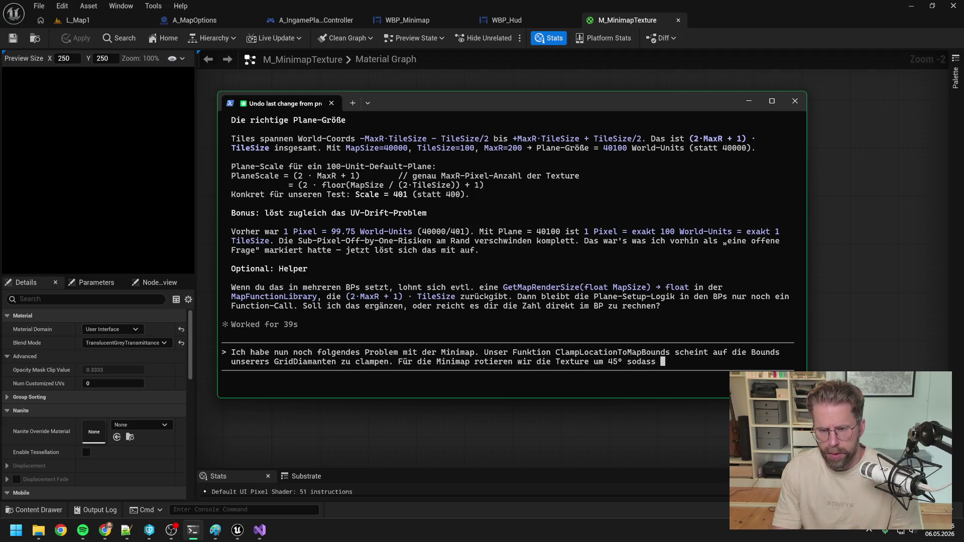
text(sie in)
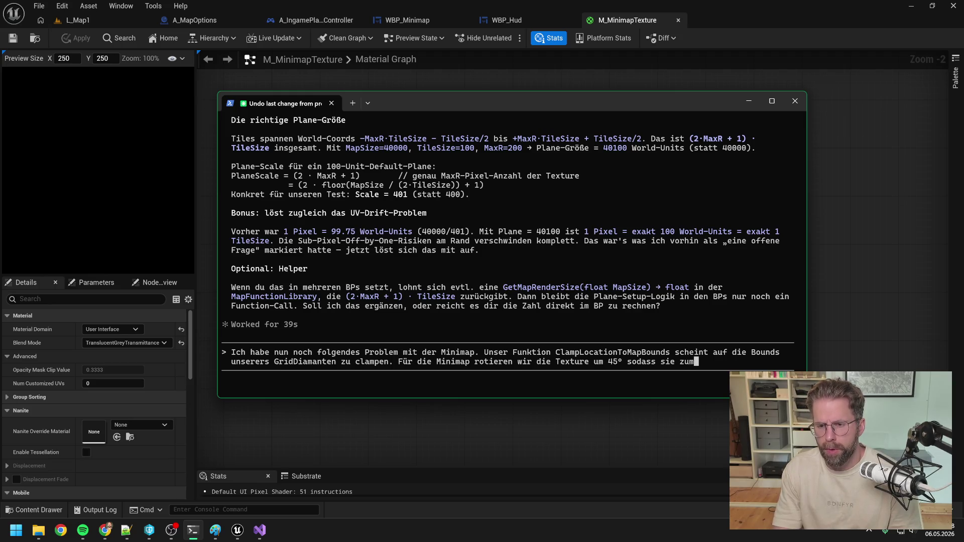
key(BackSpace)
key(BackSpace)
text(als Quadrat)
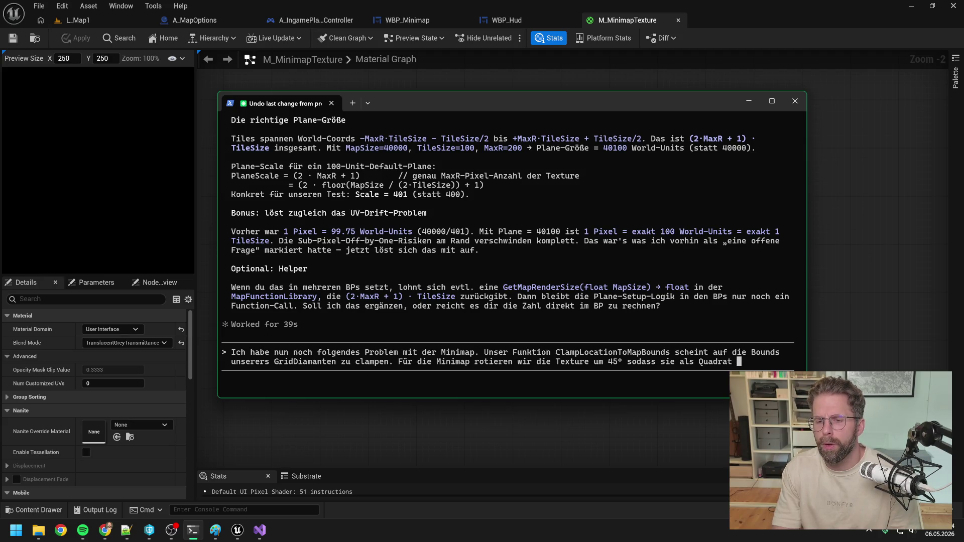
key(BackSpace)
key(BackSpace)
key(BackSpace)
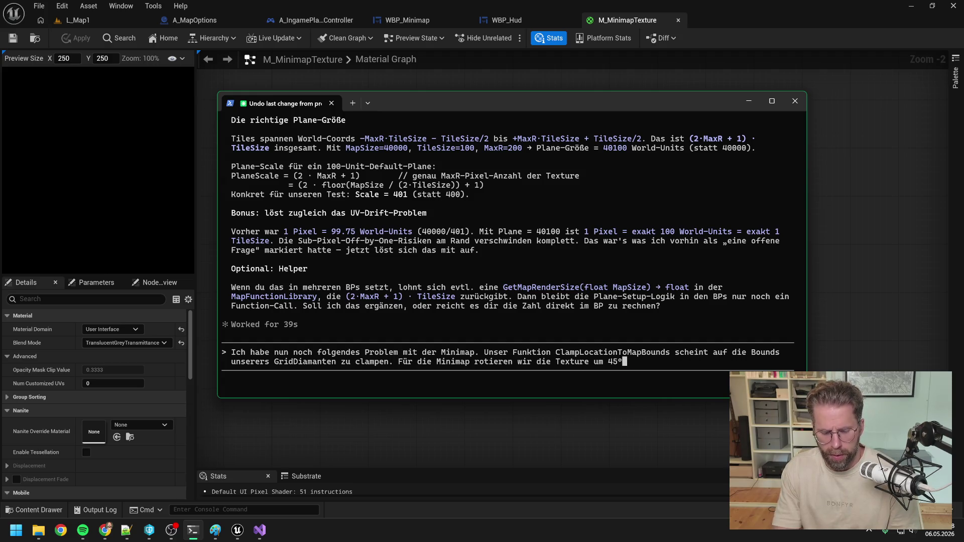
text(da)
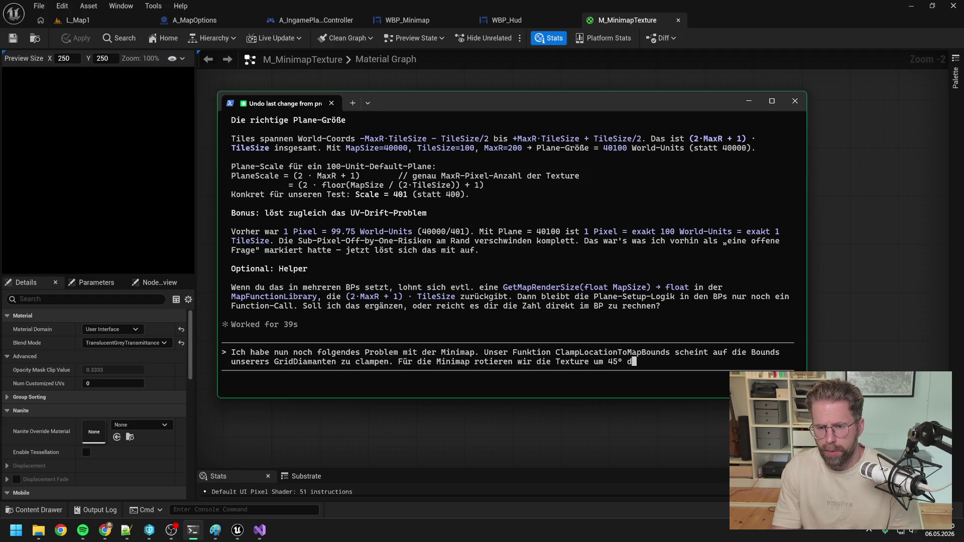
key(BackSpace)
text(und zeigen die M)
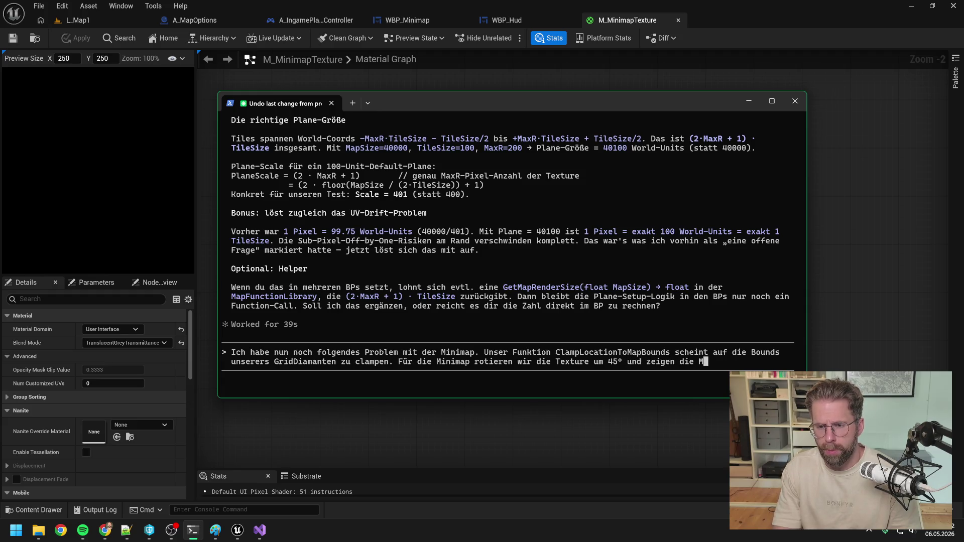
text(inimap als Quia)
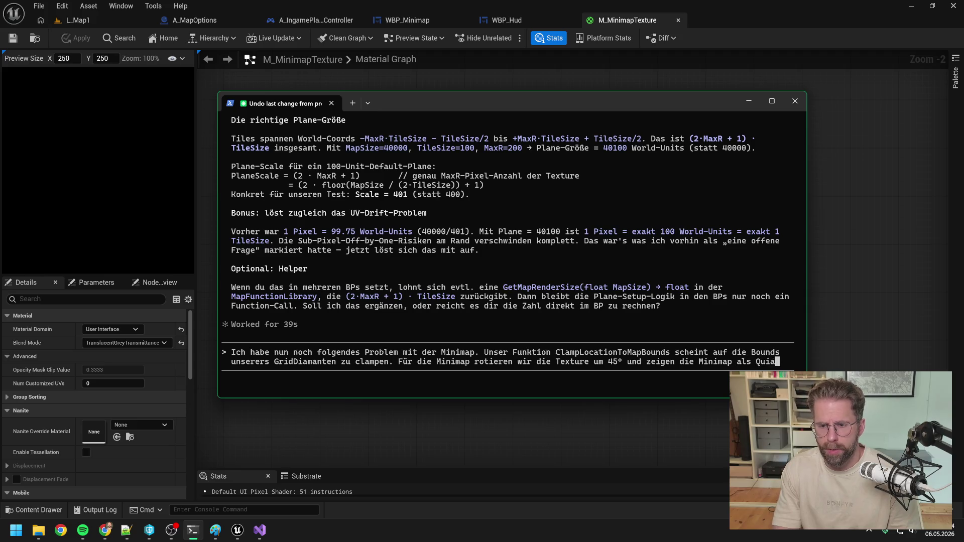
text(t a)
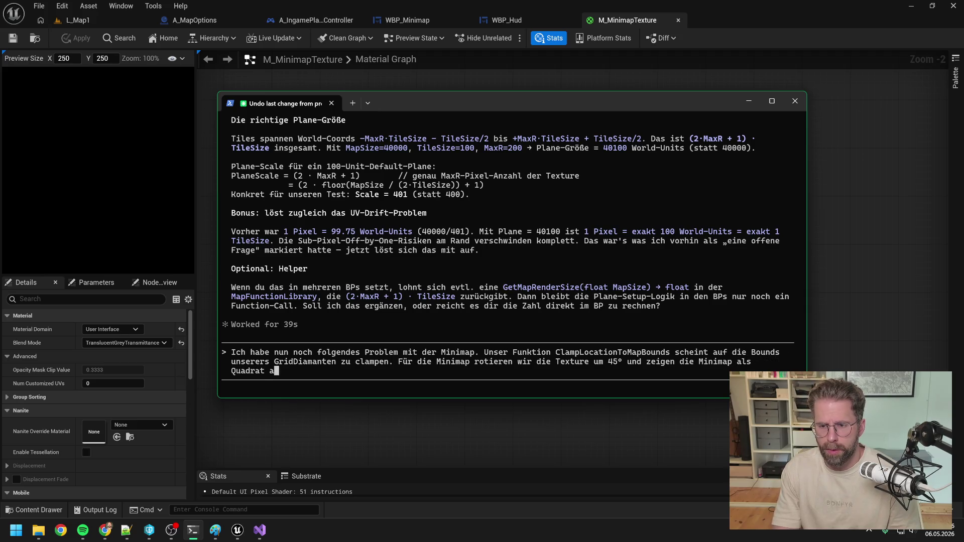
text(us Spielersicht an. )
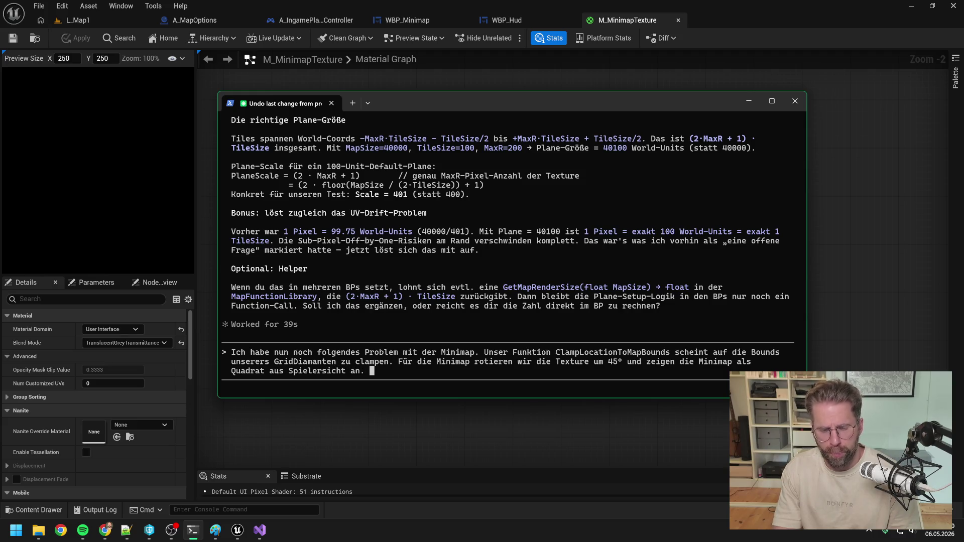
text(Aktuell)
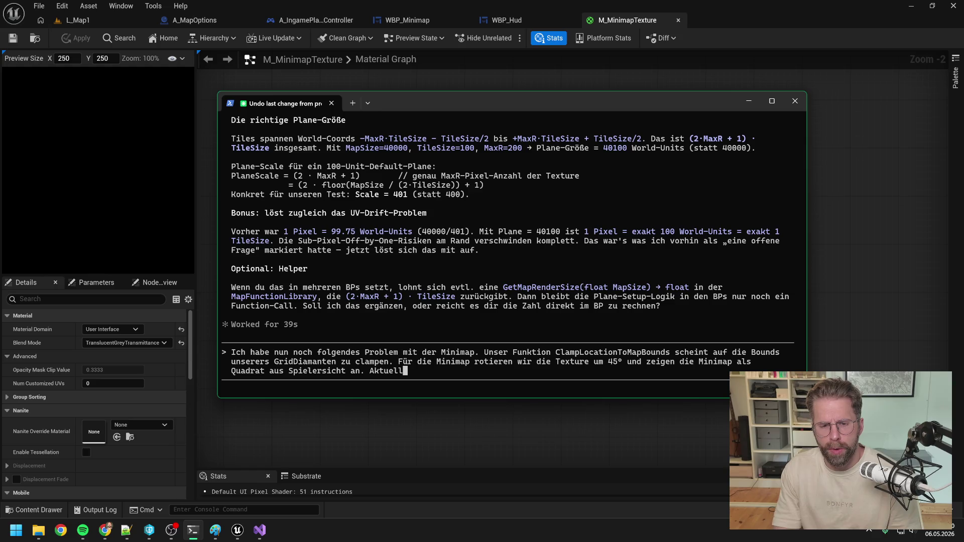
Explain the minimap exceeds MapBounds and suggest clamping to the large map square's dimensions instead.
text( ist die Minimap)
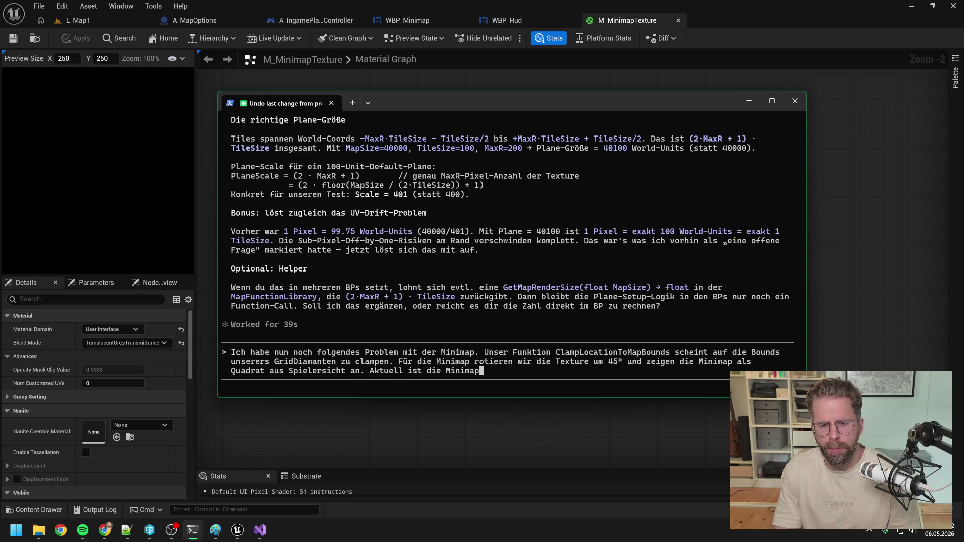
text( dadurch größer )
text(als unsere )
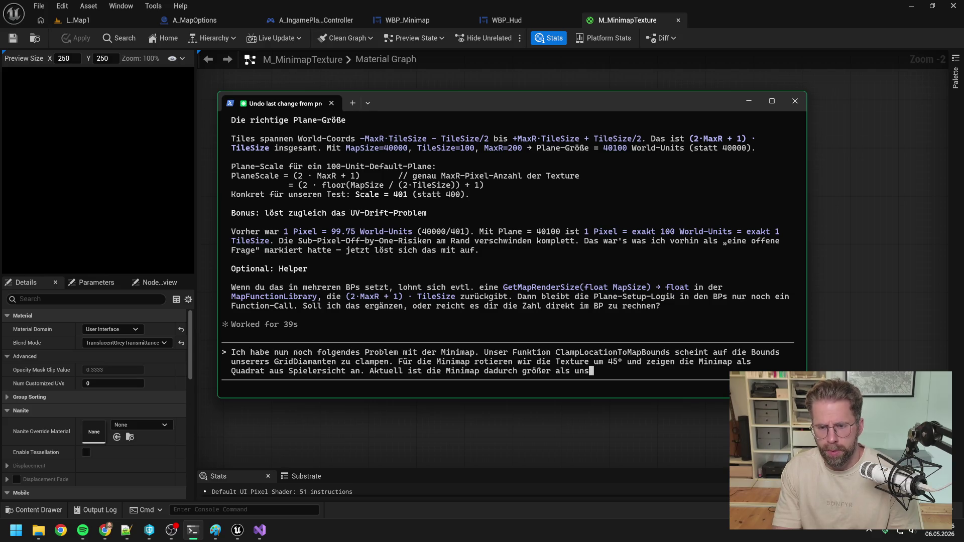
text(MapB)
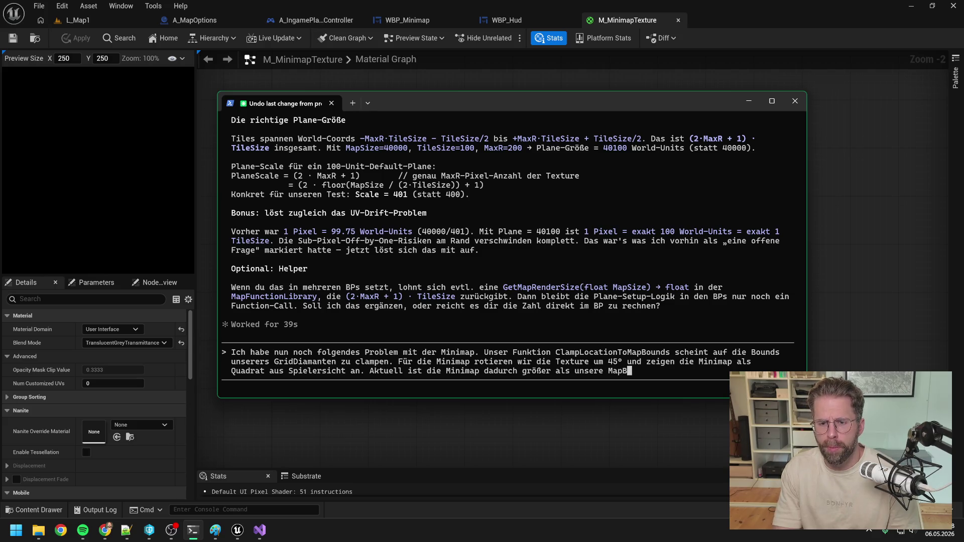
text(ounds auf die wir c)
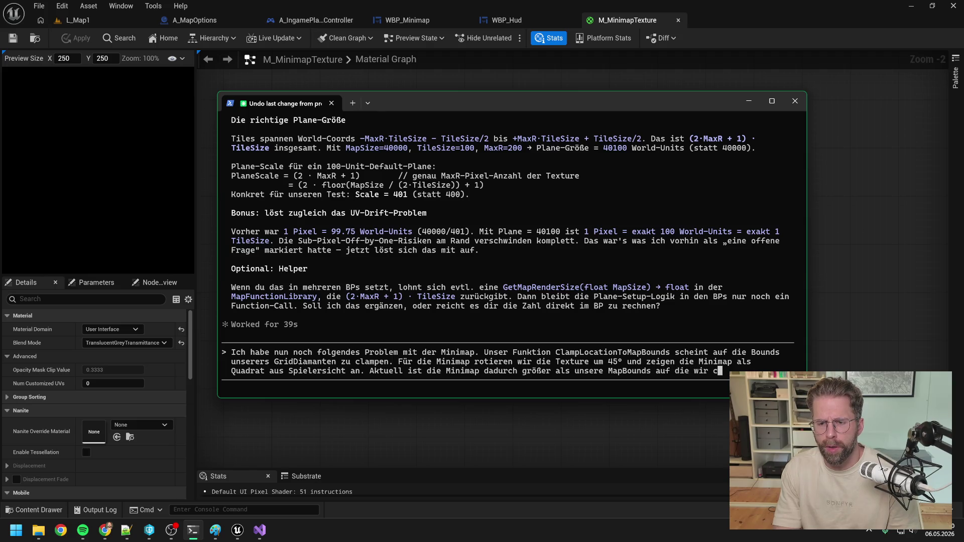
text(lampen. Wir kö)
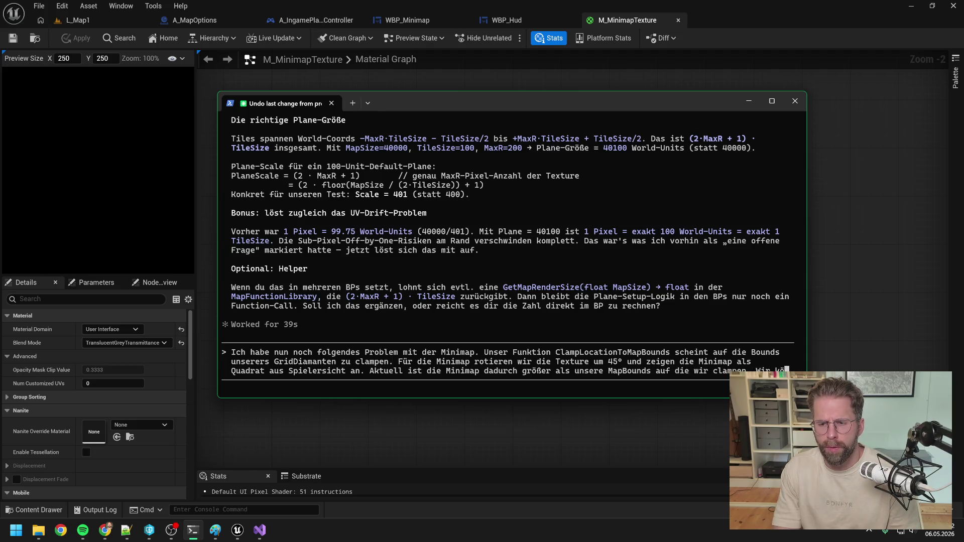
text(nnten also sagen, dass wird)
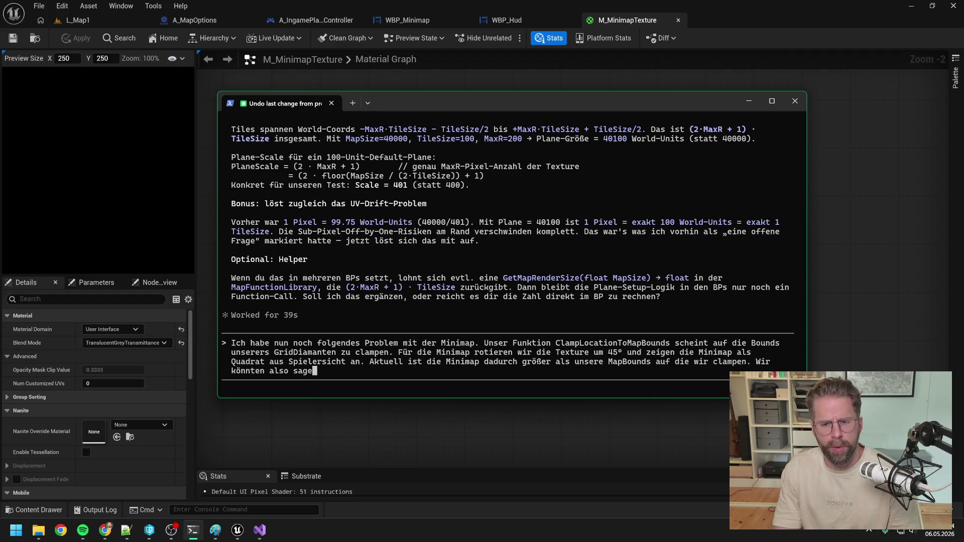
text( dort nicht )
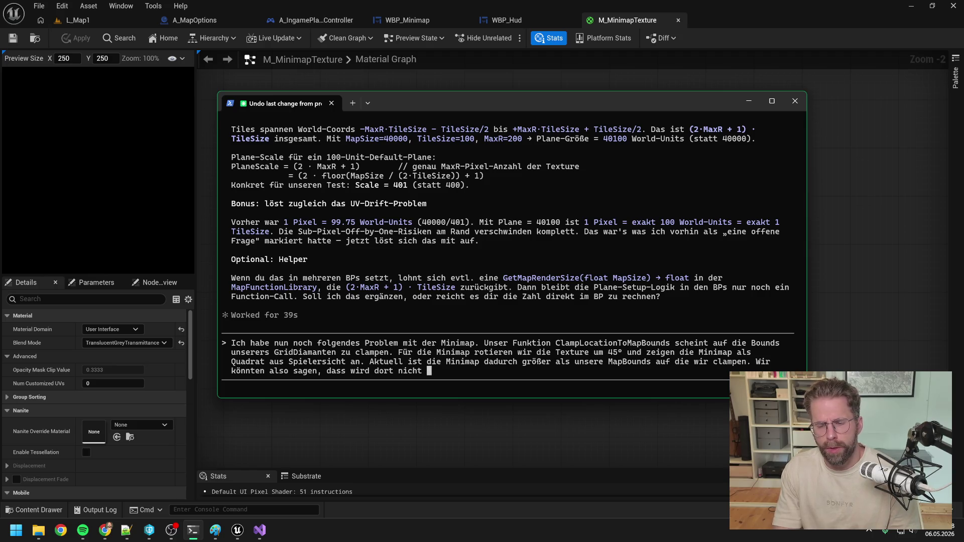
text(auf )
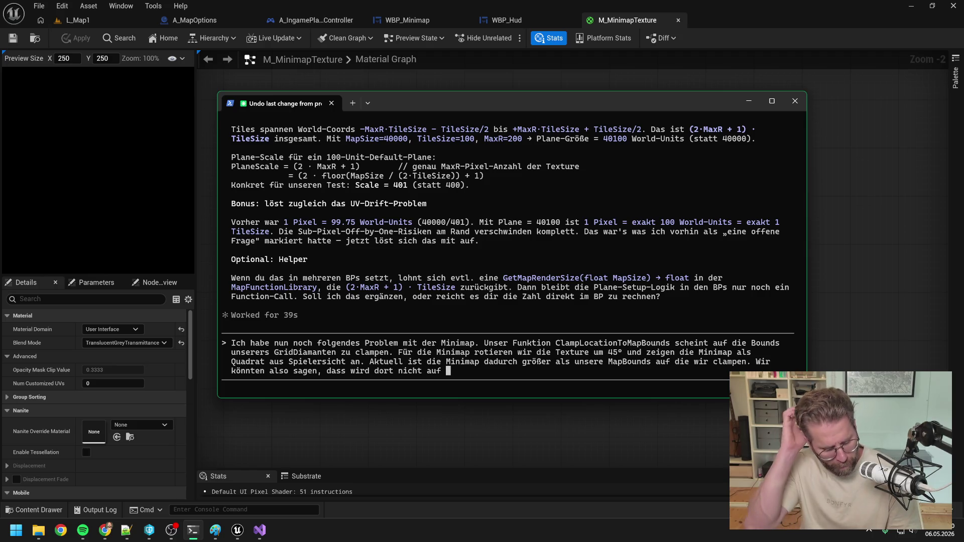
text(die )
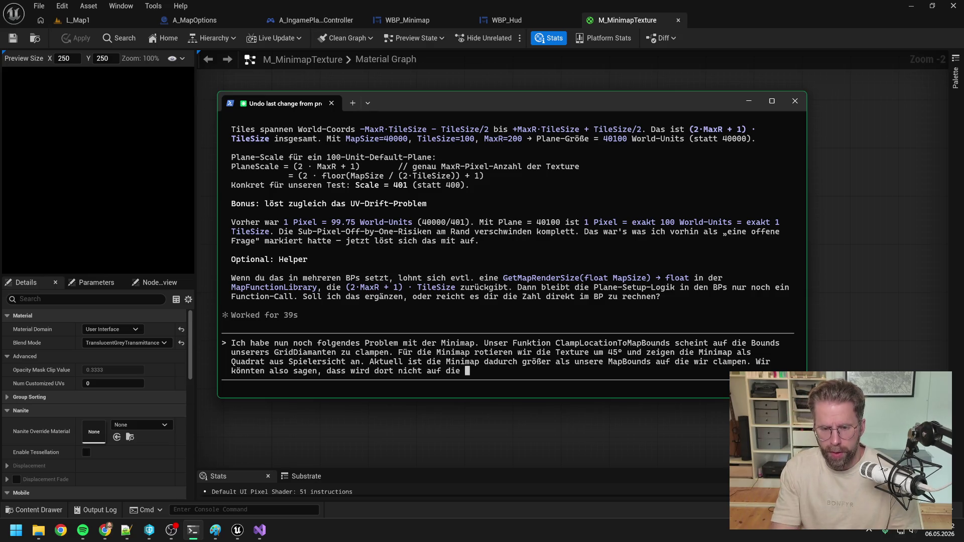
text(Bounds unserer )
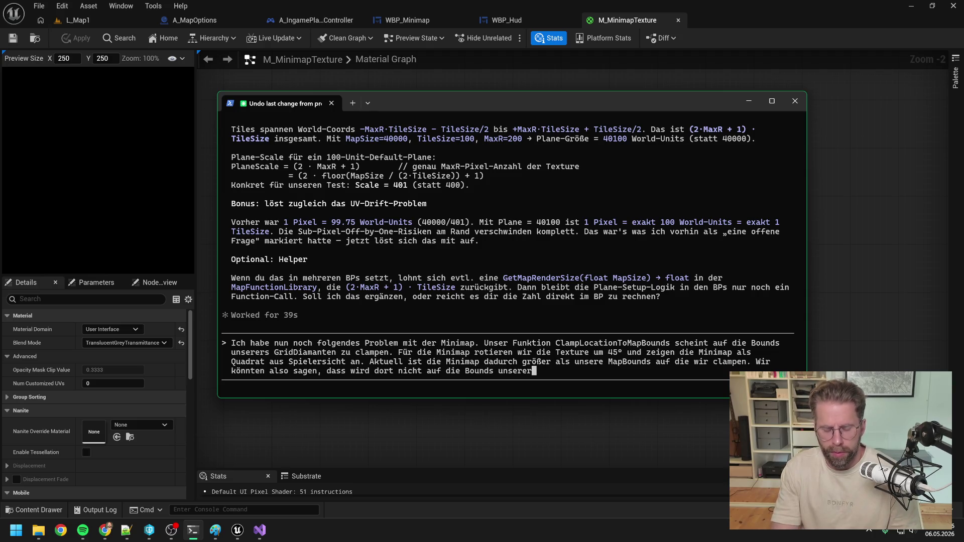
text(Diamantmaske)
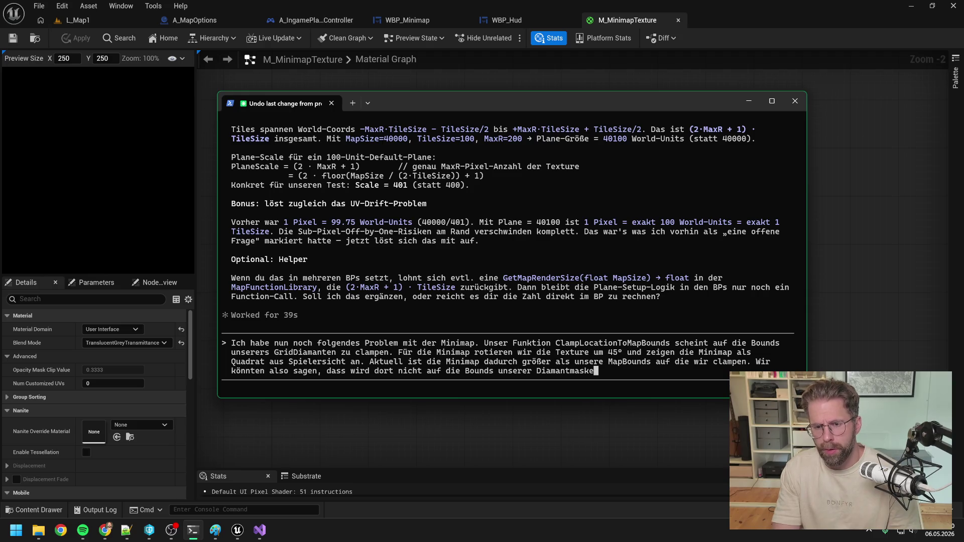
text( binden)
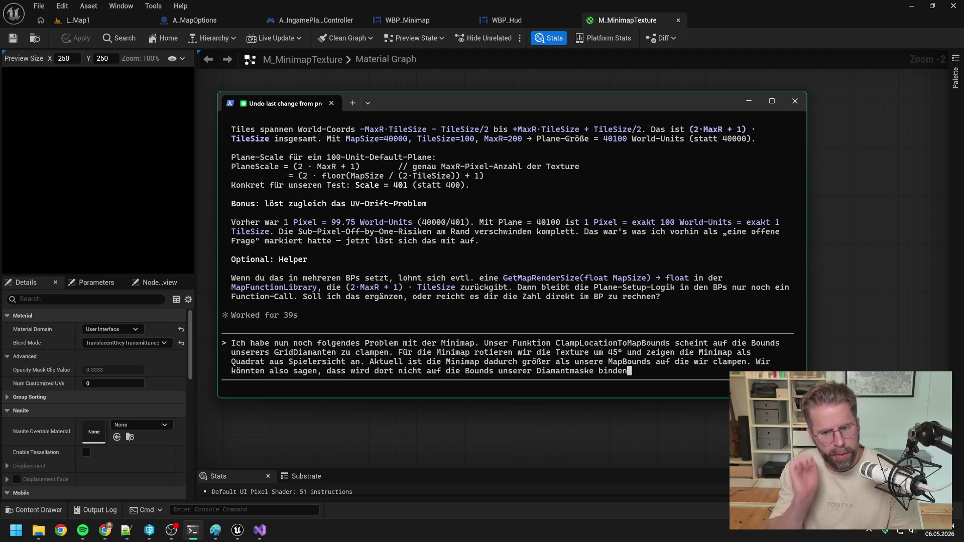
key(BackSpace)
key(BackSpace)
key(BackSpace)
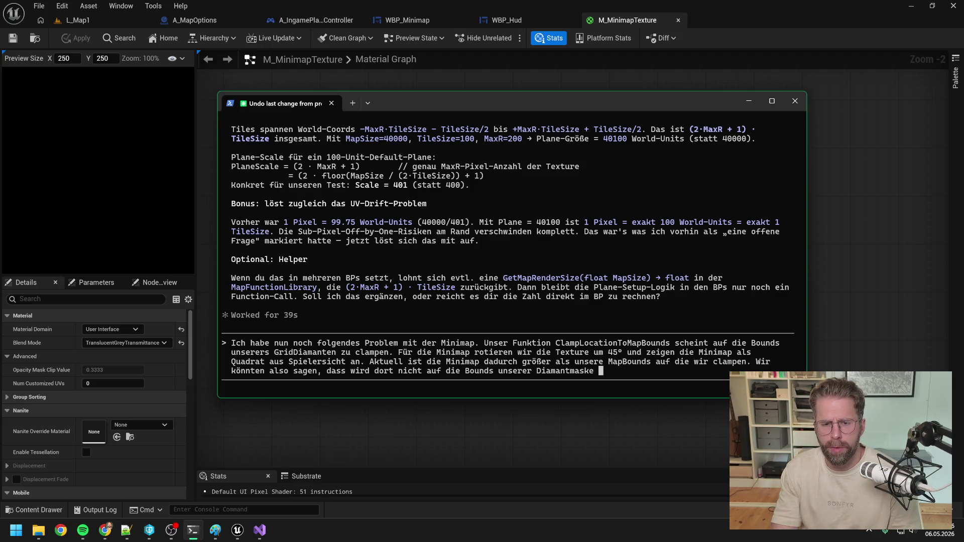
text(cl)
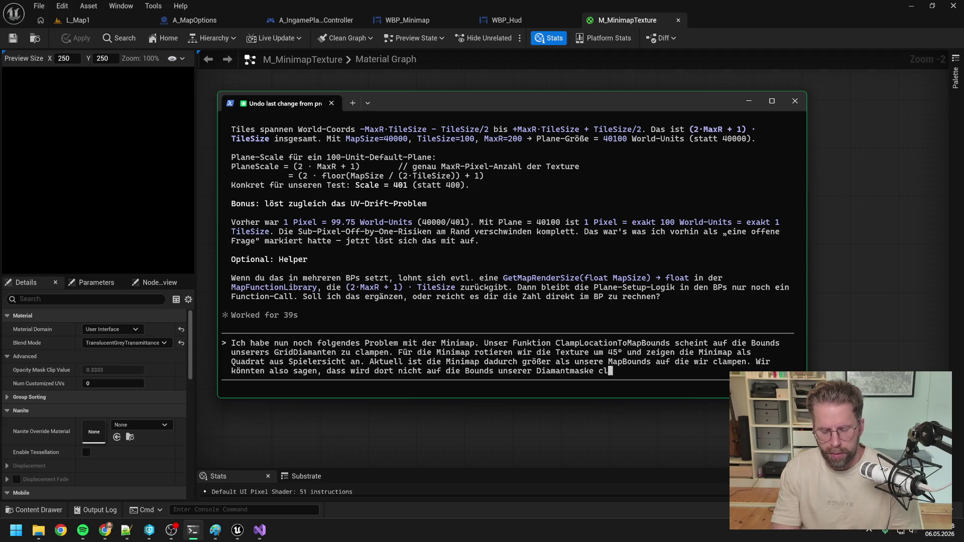
text(ampen, sondern auf die Dimens)
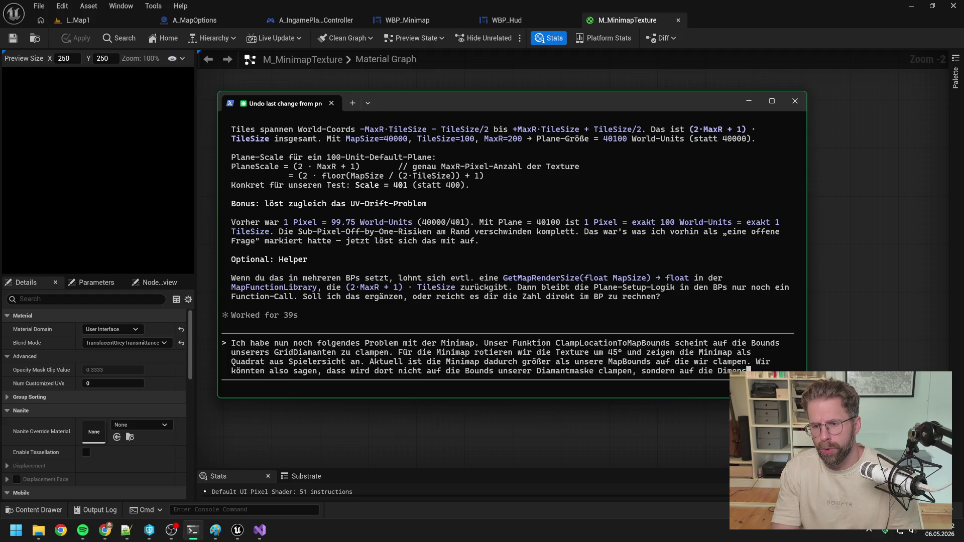
text(ions unseres )
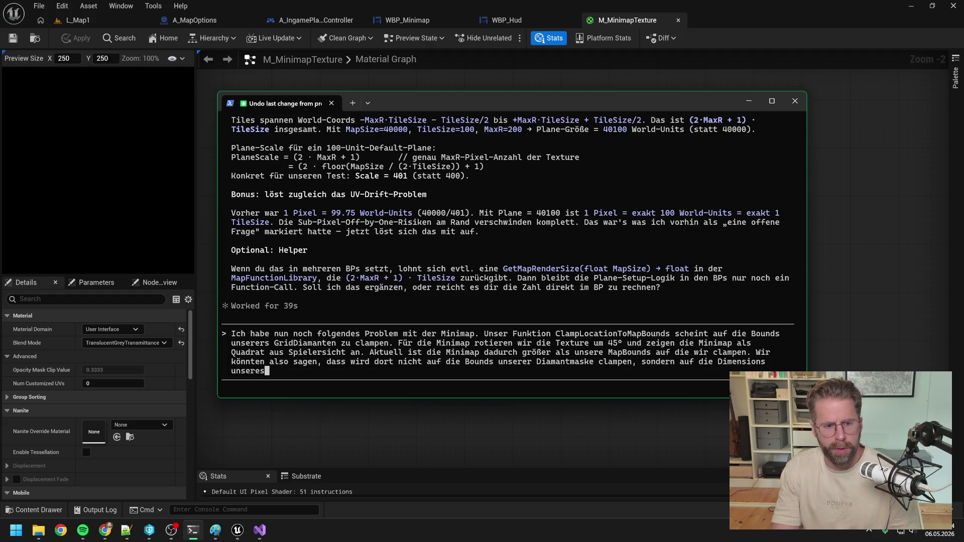
text(großen M)
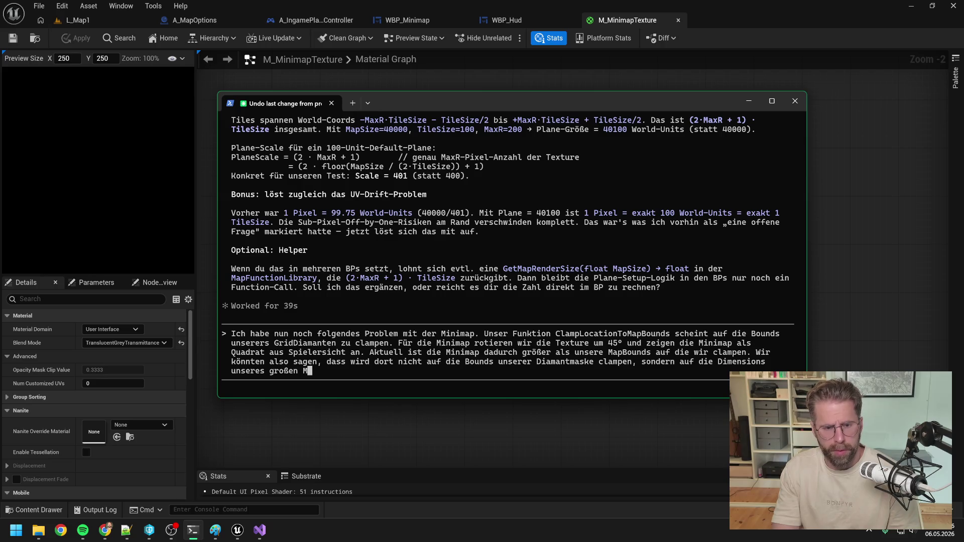
text(ap Quadrats.)
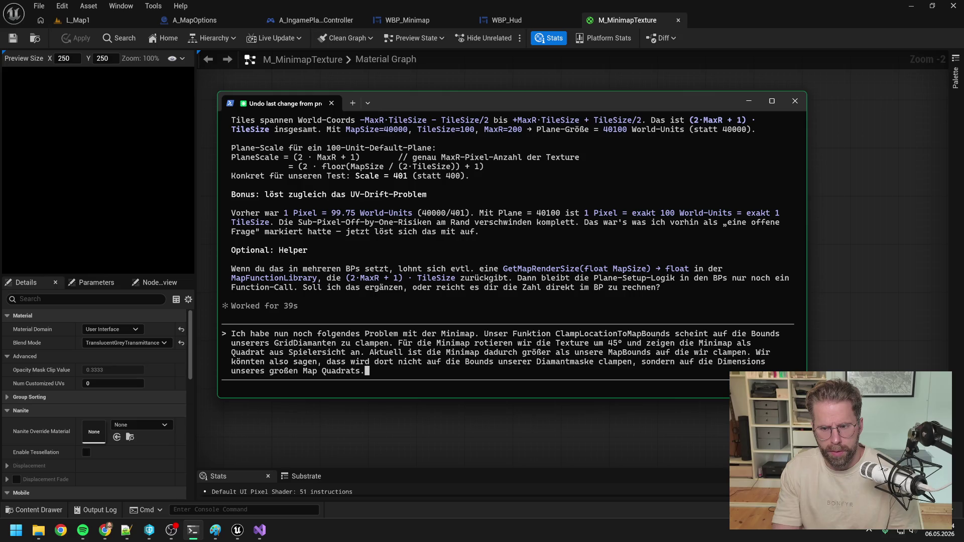
text( Denn w)
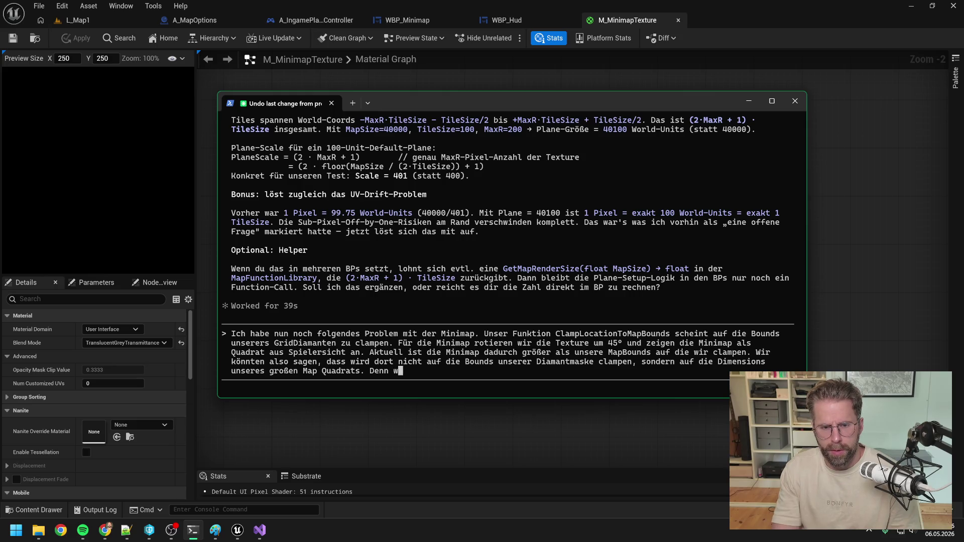
text(enn wir die Textur)
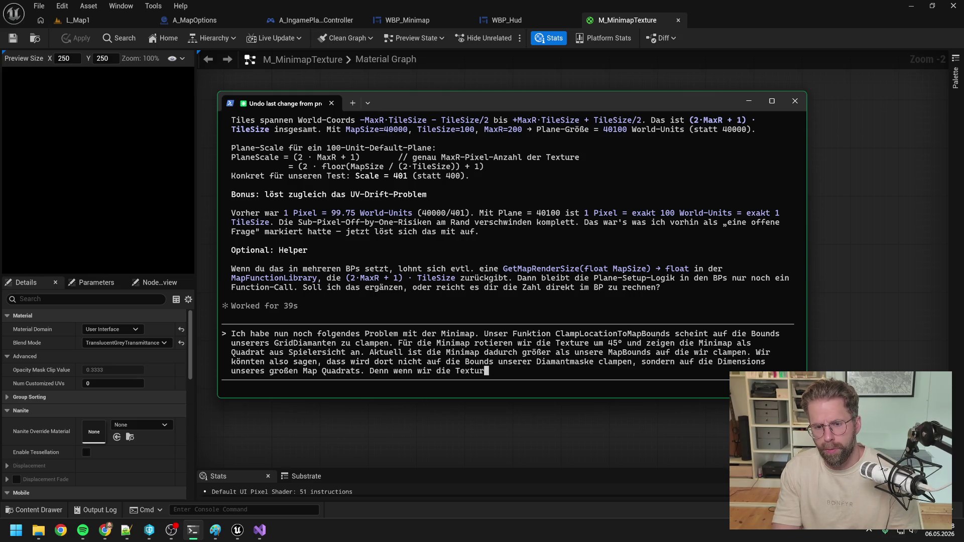
text(e drehen, pa)
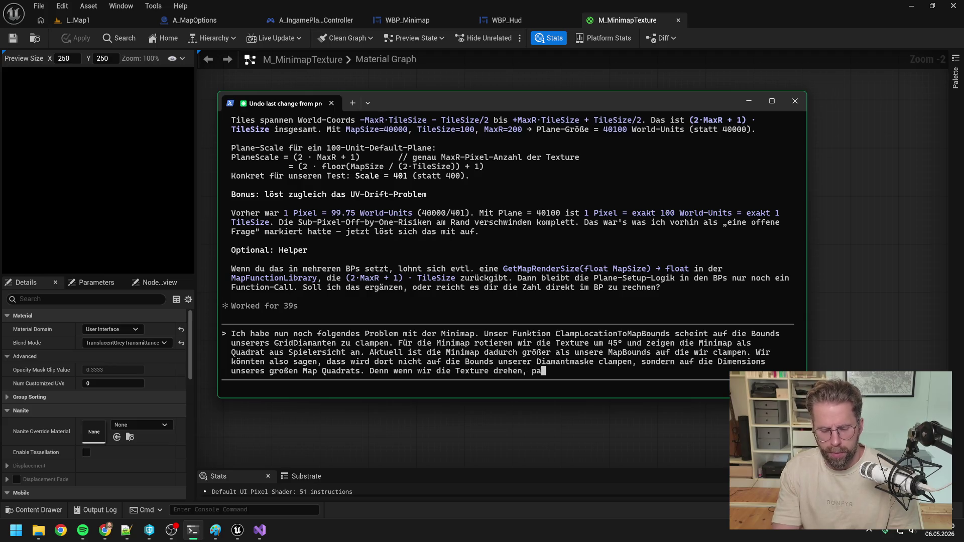
text(ssiert ja folgendes:)
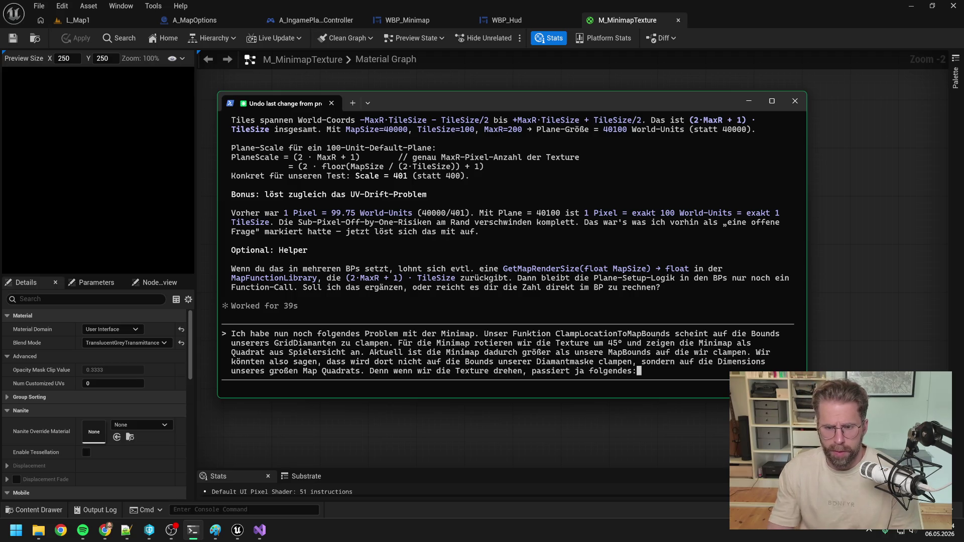
click(193, 531)
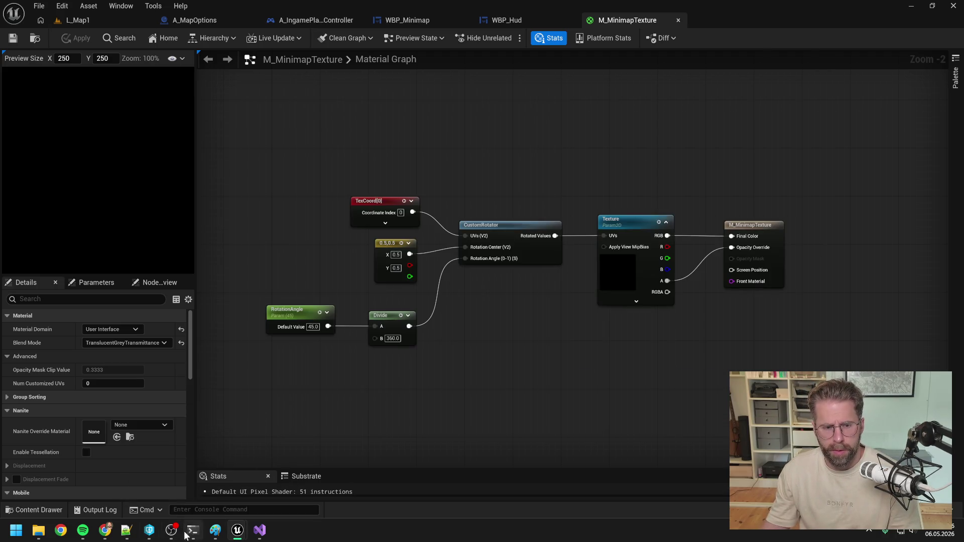
click(190, 533)
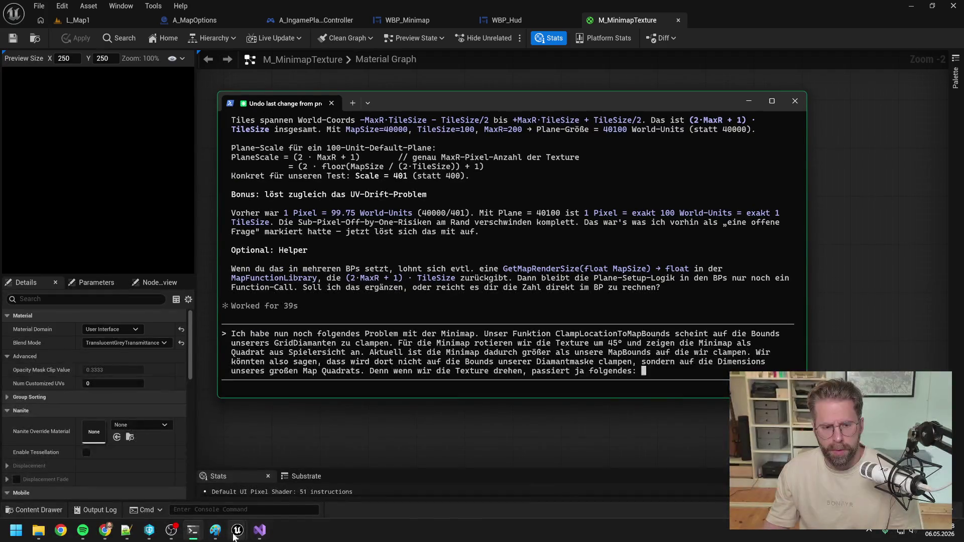
click(217, 533)
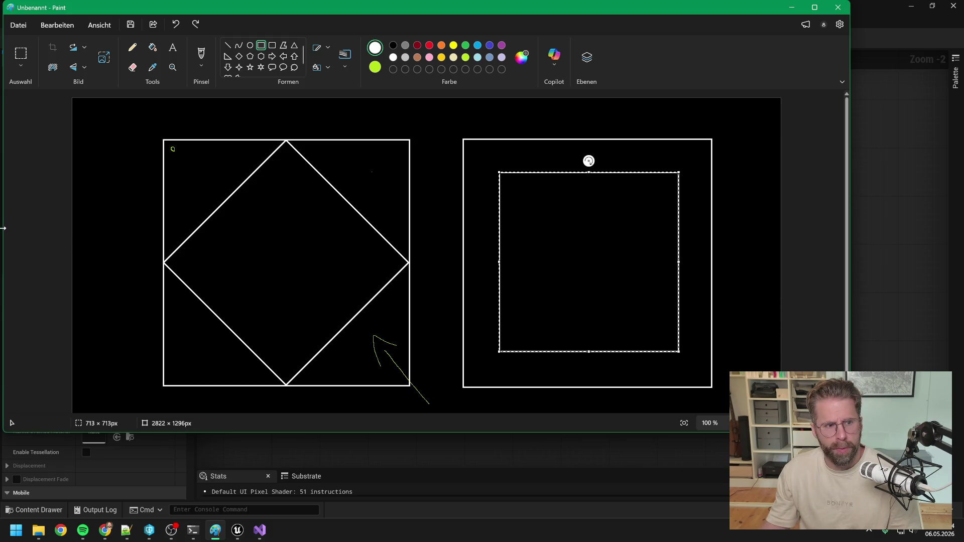
Narrow the Paint window so the nested-squares sketch sits beside the terminal prompt.
drag(4, 228, 260, 228)
drag(552, 414, 661, 407)
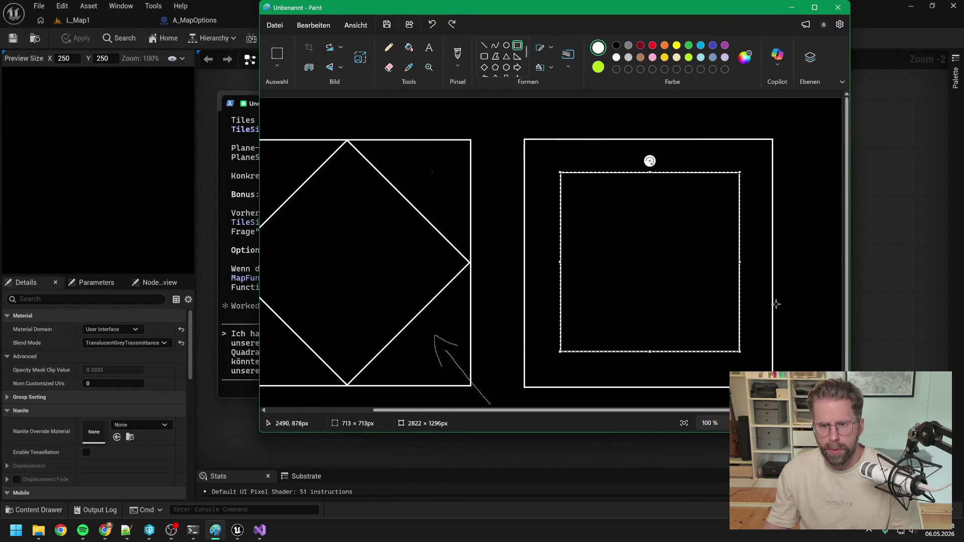
drag(260, 224, 500, 224)
mouse_move(664, 413)
mouse_down()
mouse_move(775, 413)
mouse_move(764, 413)
mouse_up()
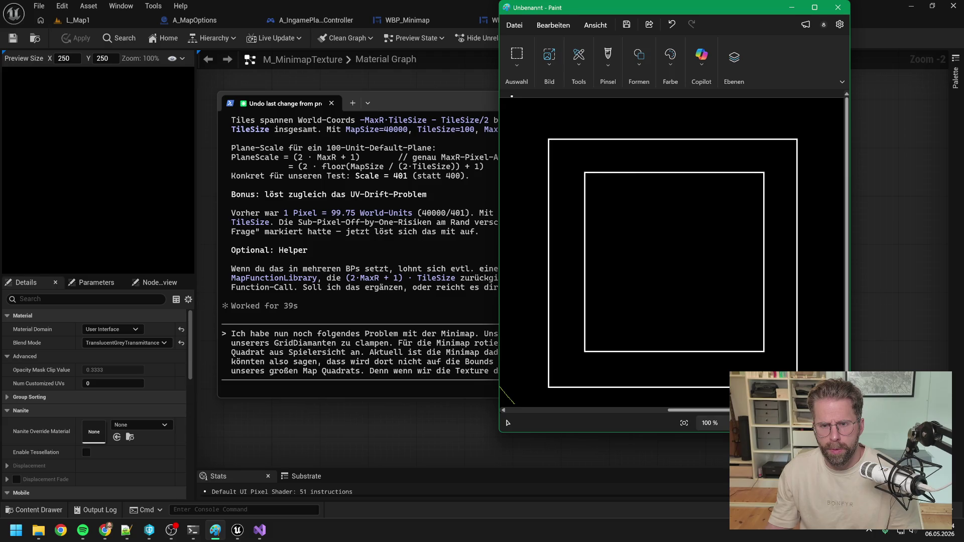
drag(501, 320, 513, 320)
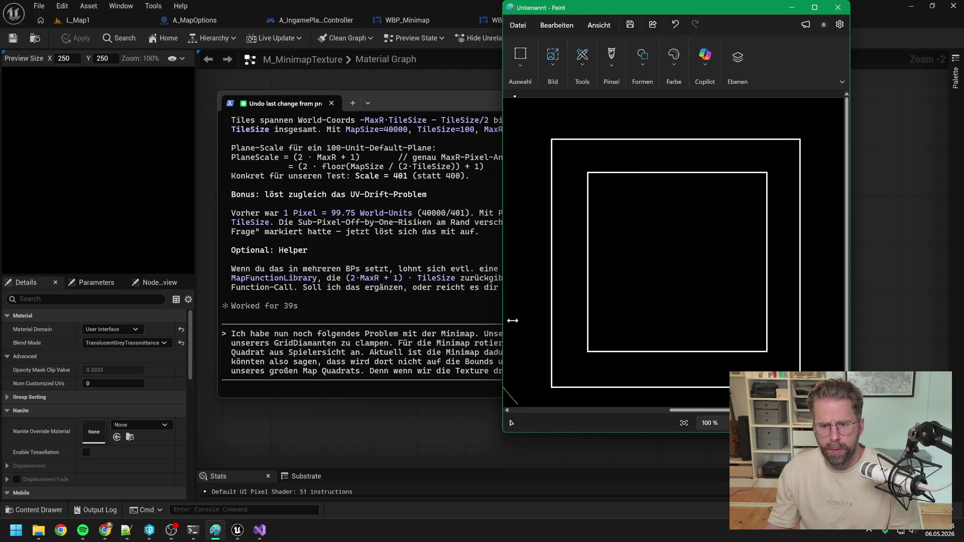
drag(749, 410, 758, 410)
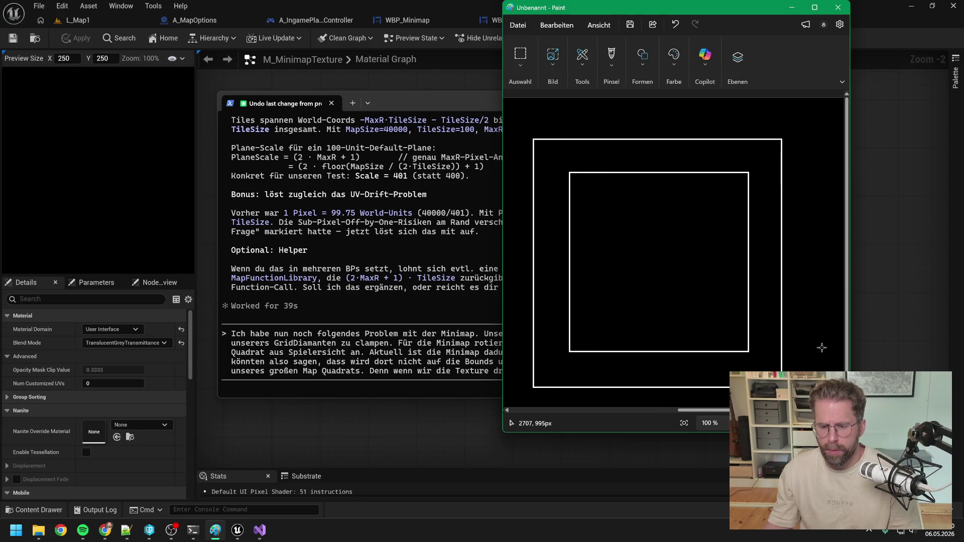
key(alt+Tab)
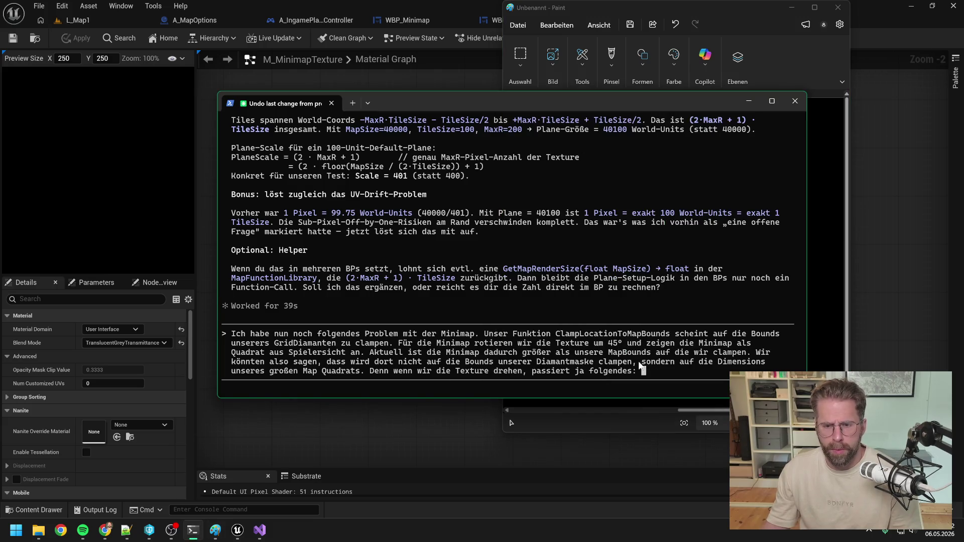
Attach the Paint sketch to the clamping question and send it to Claude Code.
key(alt+v)
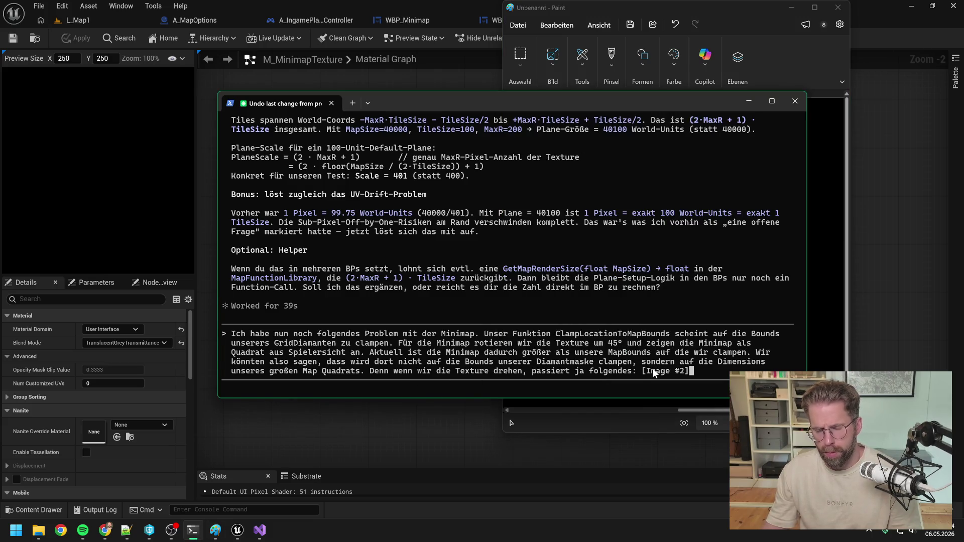
key(Return)
key(alt+Tab)
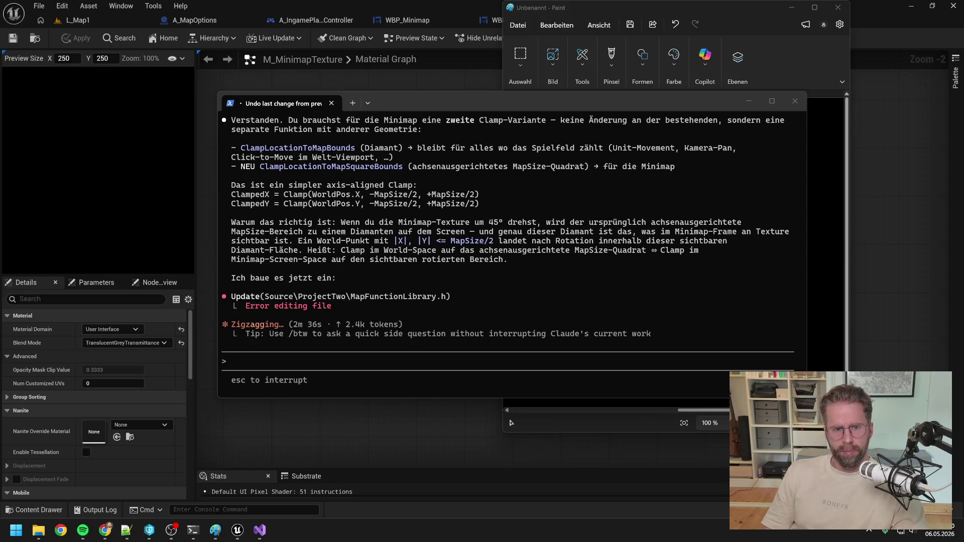
Scroll up through Claude's diagnosis of the failed MapFunctionLibrary.h edit.
scroll(572, 227, up, 2)
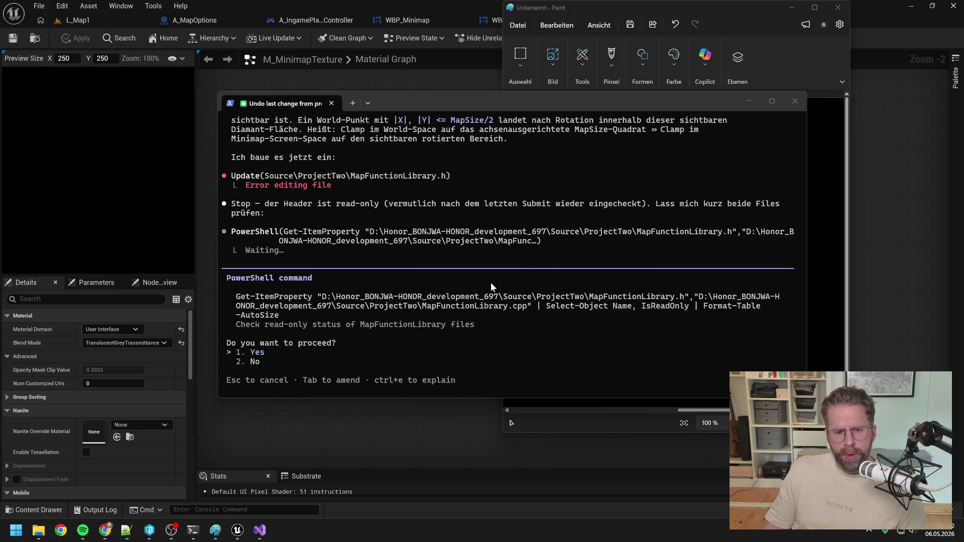
Move P4V aside, close Visual Studio, and approve the MapFunctionLibrary read-only status check.
click(149, 530)
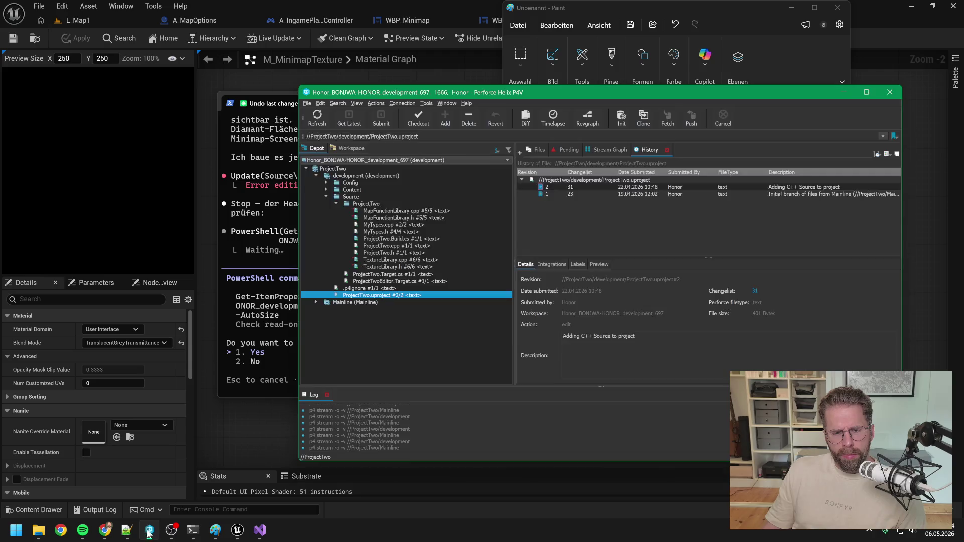
mouse_move(459, 89)
mouse_down()
mouse_move(686, 93)
mouse_move(860, 112)
mouse_up()
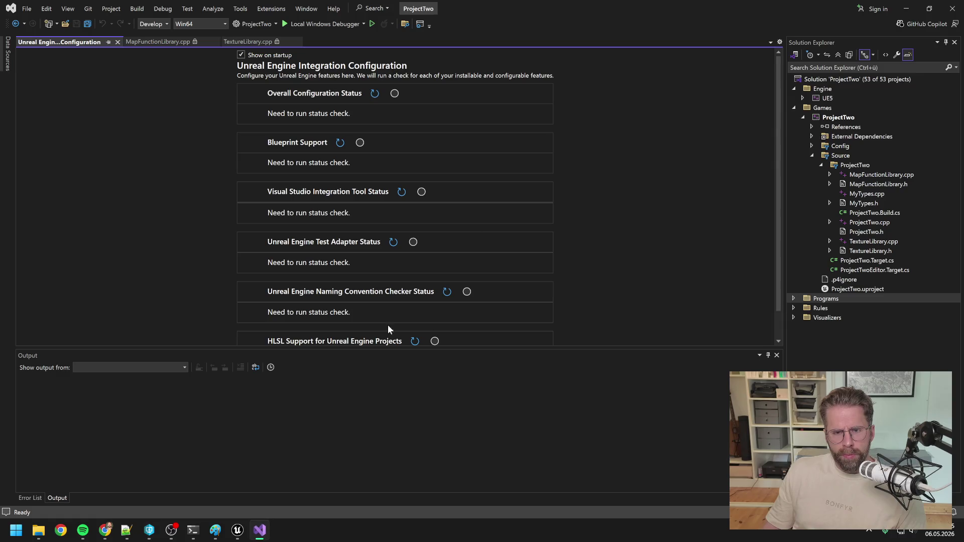
click(260, 530)
click(954, 11)
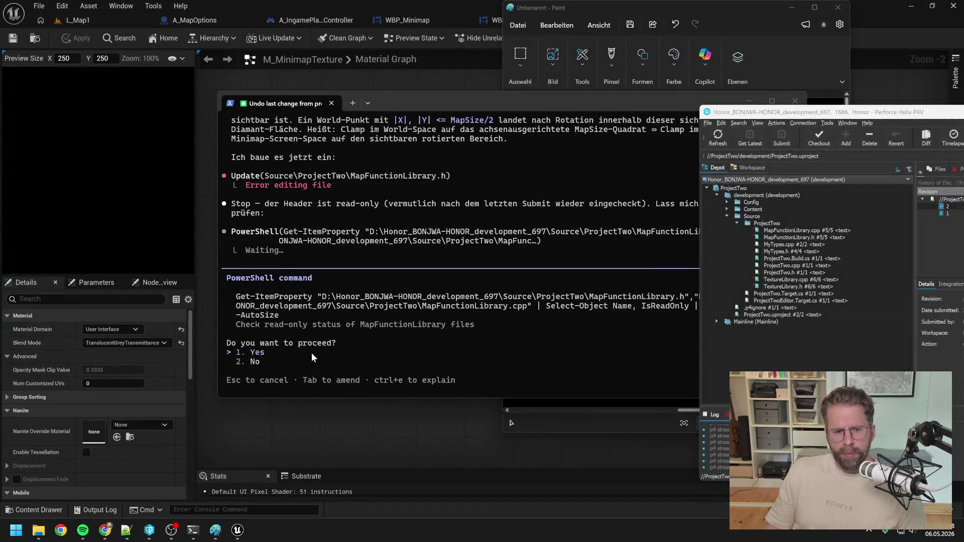
click(311, 353)
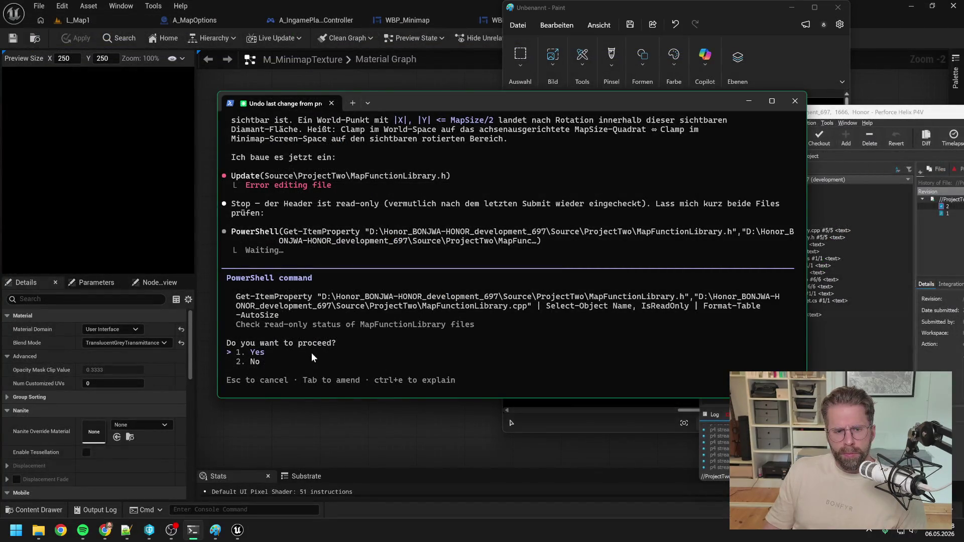
key(Return)
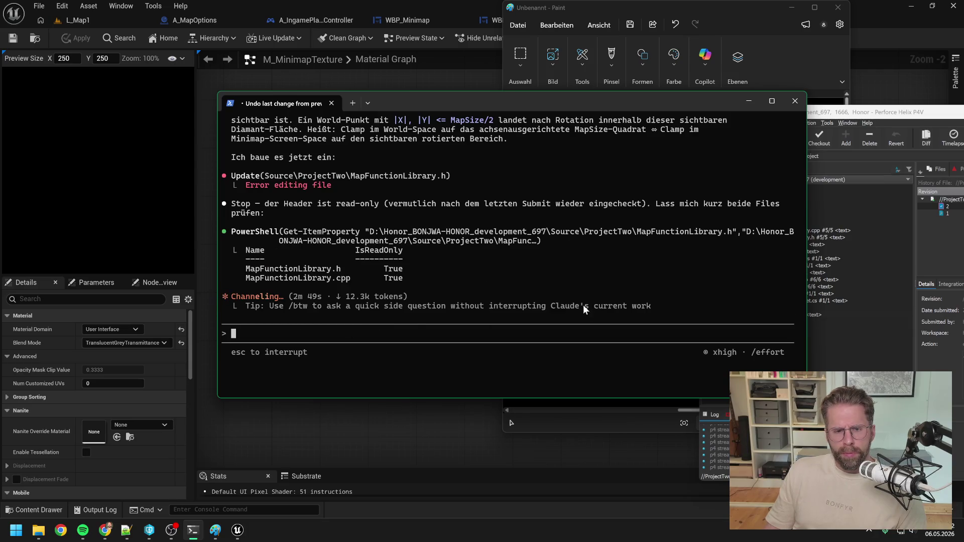
Read Claude's proposal to p4 edit both read-only MapFunctionLibrary files, then move P4V over the terminal.
click(875, 108)
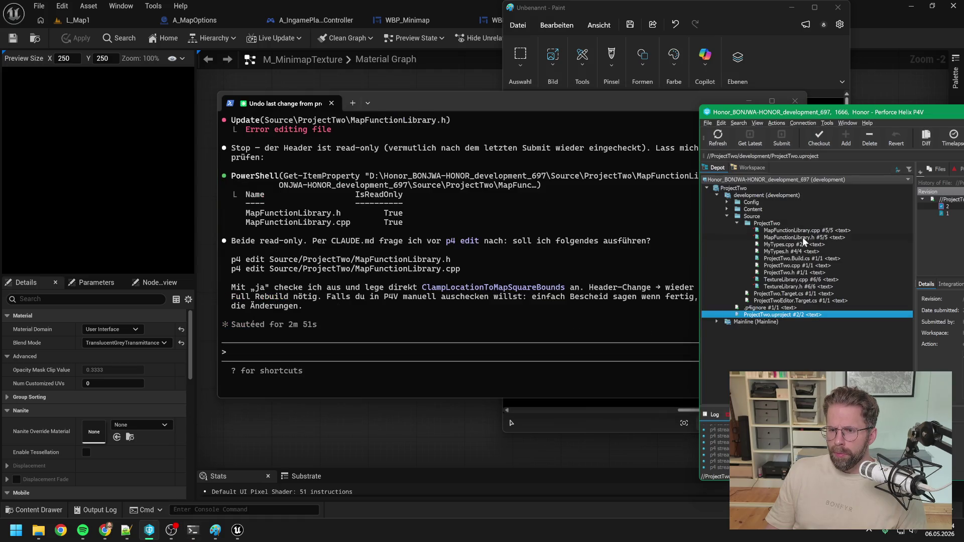
click(401, 267)
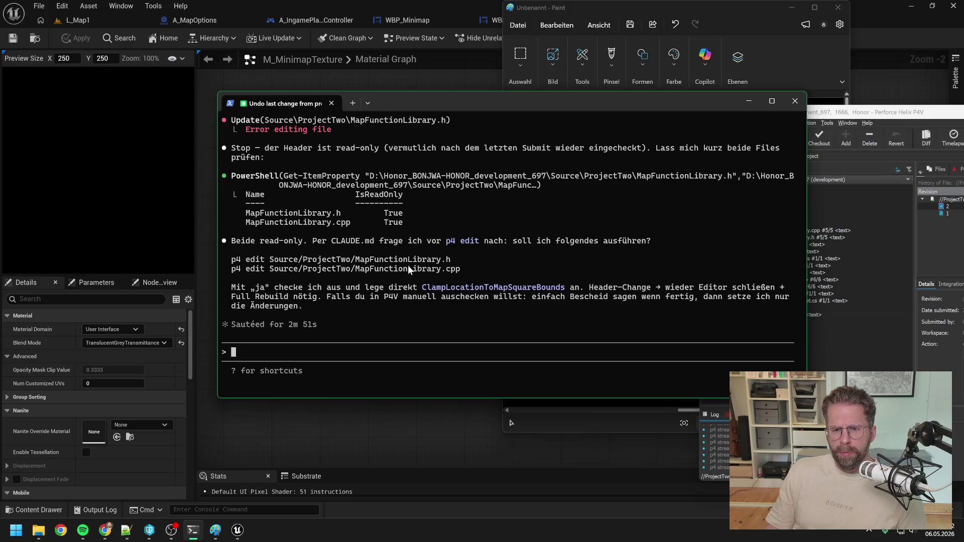
scroll(411, 267, up, 3)
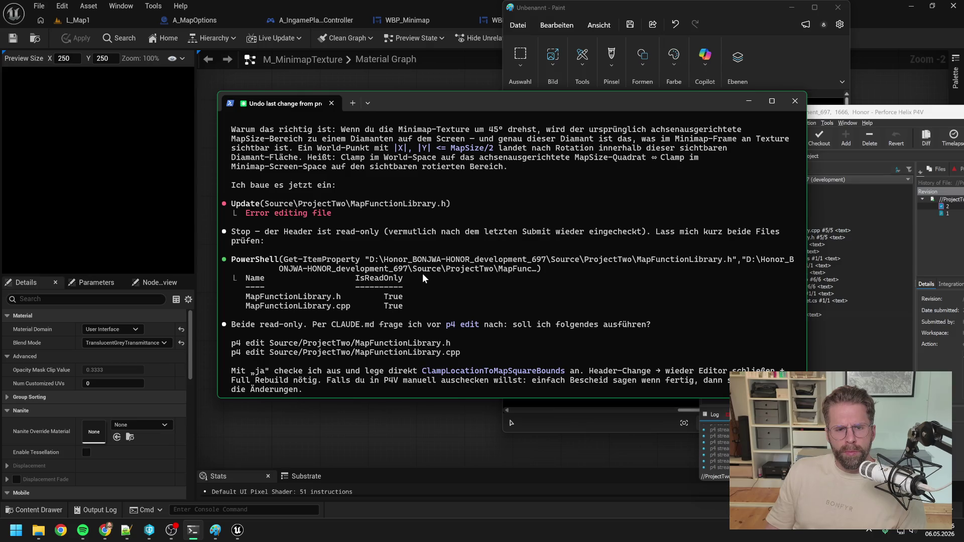
scroll(423, 273, up, 3)
scroll(424, 273, up, 3)
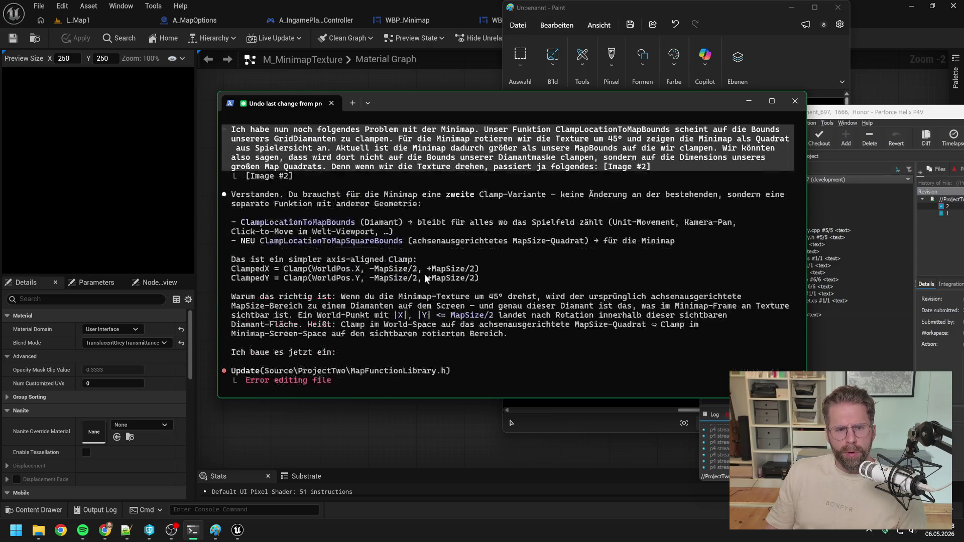
scroll(466, 273, down, 9)
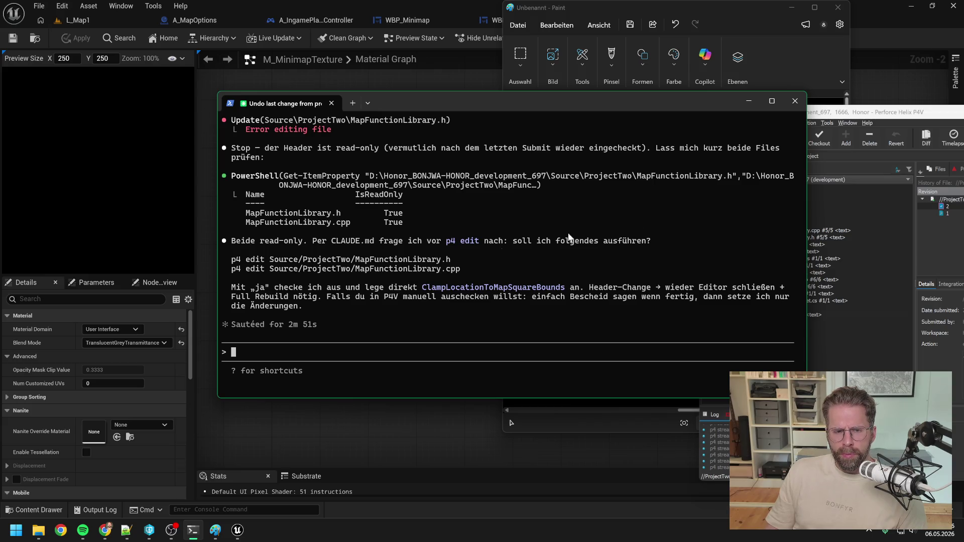
drag(869, 112, 680, 110)
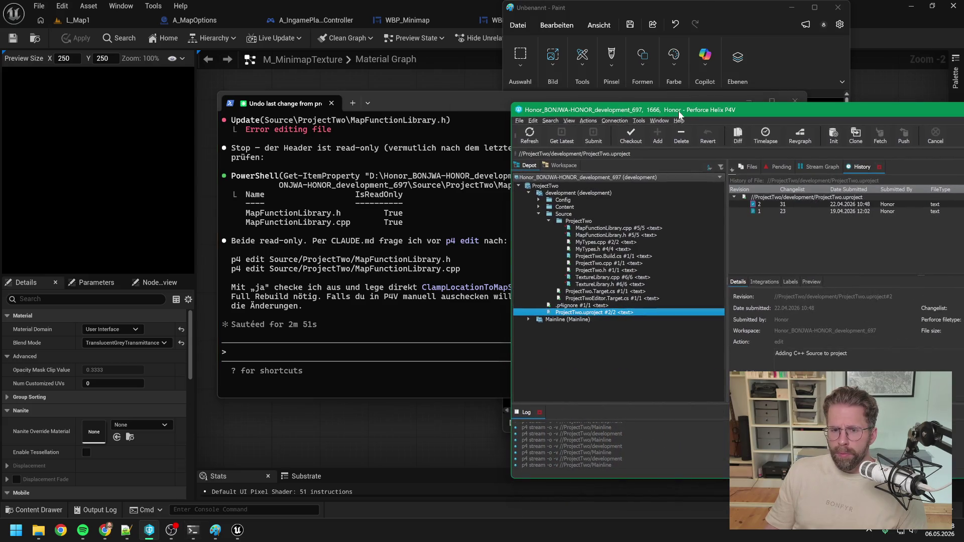
Refresh the depot and check out MapFunctionLibrary.h and MapFunctionLibrary.cpp in P4V.
click(539, 139)
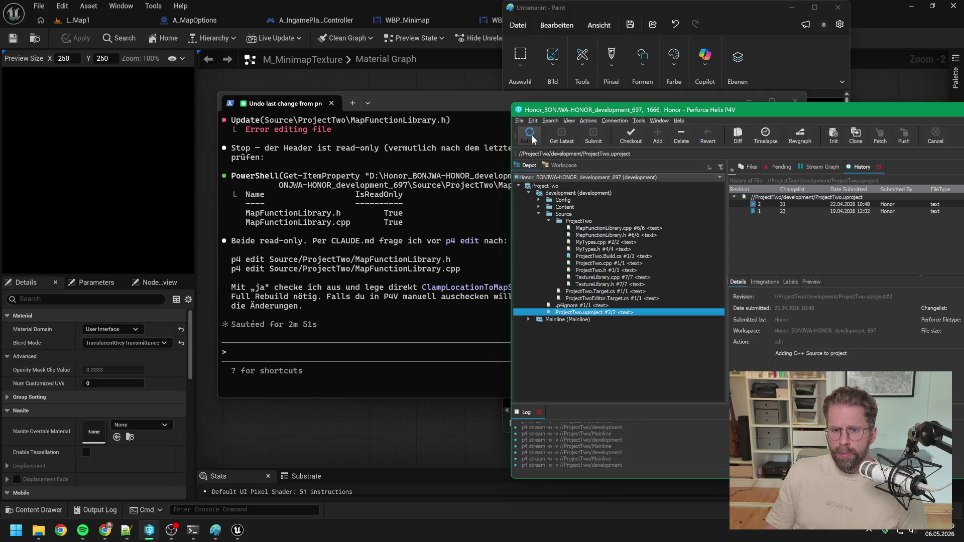
click(604, 236)
shift+click(602, 229)
right_click(602, 231)
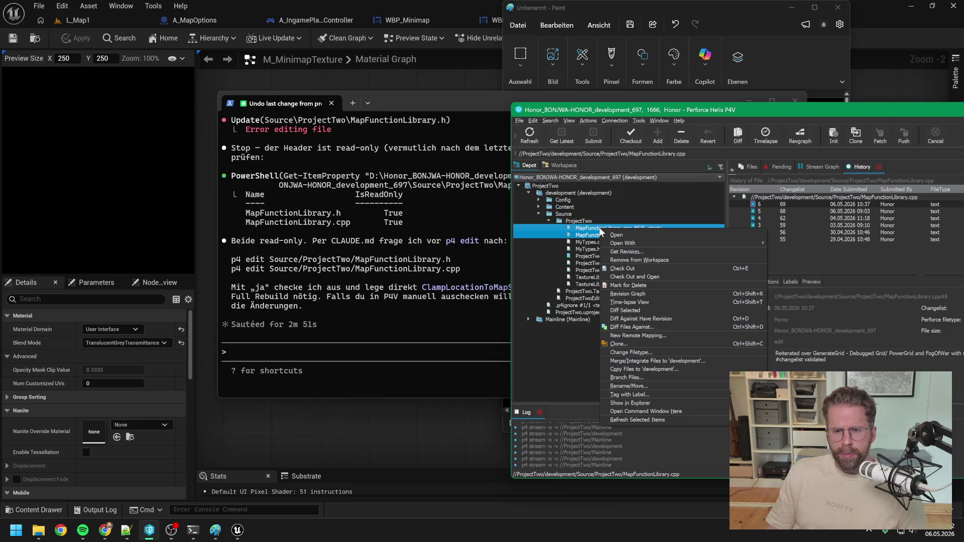
click(627, 269)
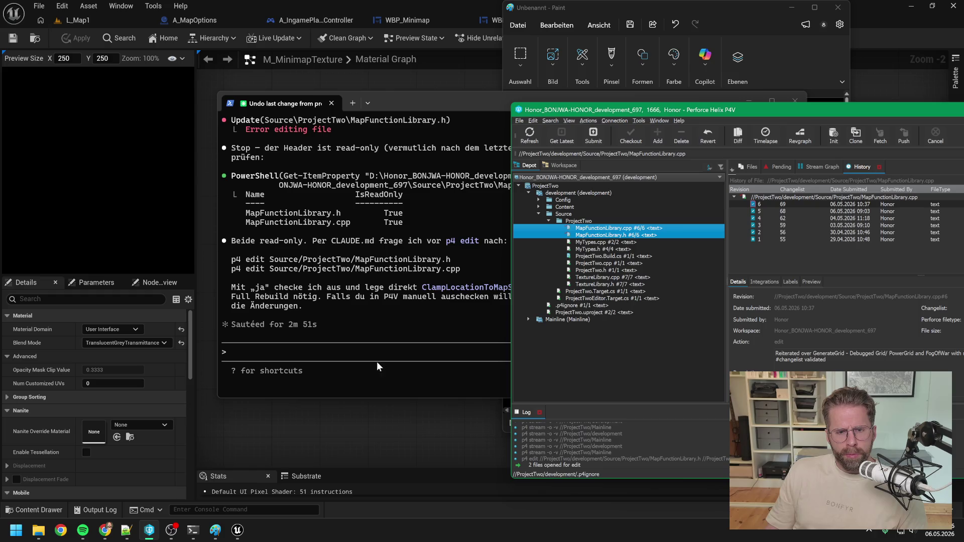
click(377, 362)
Reply 'habe selbst ausgecheckt weiter gehts' and allow Claude's read-only status re-check.
text(habe sal)
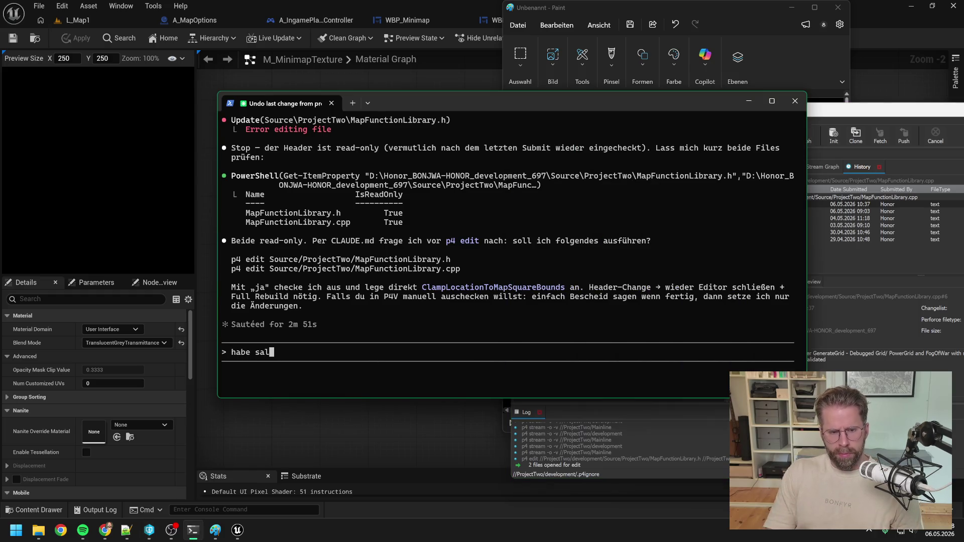
key(BackSpace)
key(BackSpace)
key(BackSpace)
text(selbst aus)
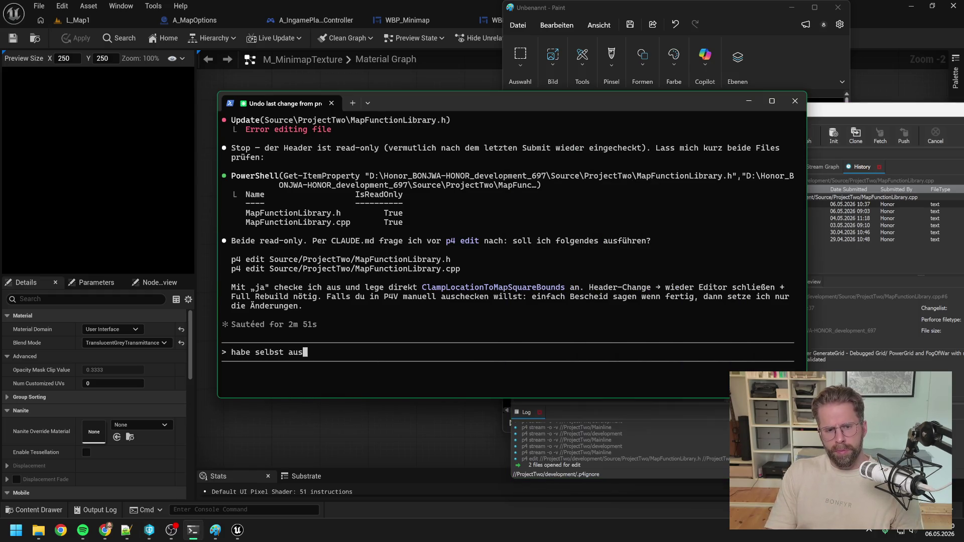
text(gecheckt weiter)
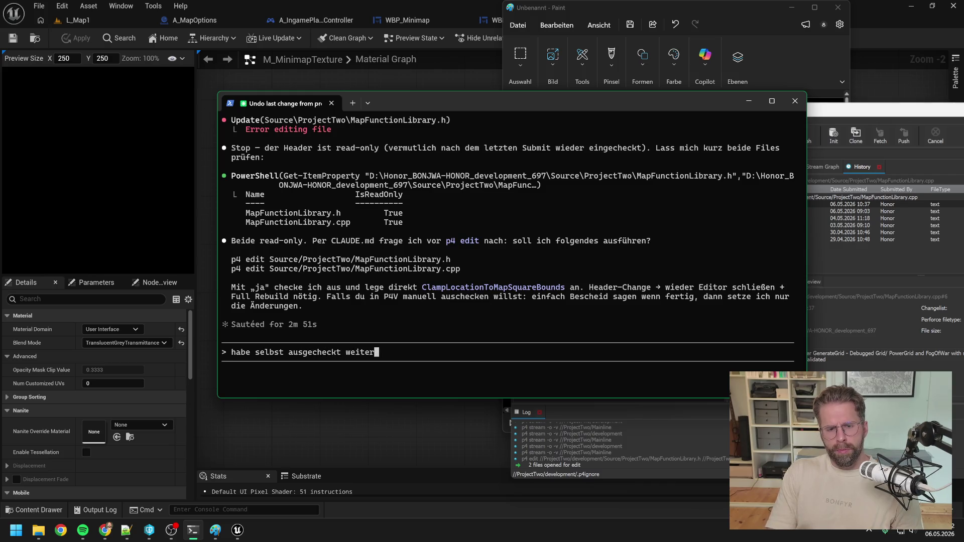
text( gehts)
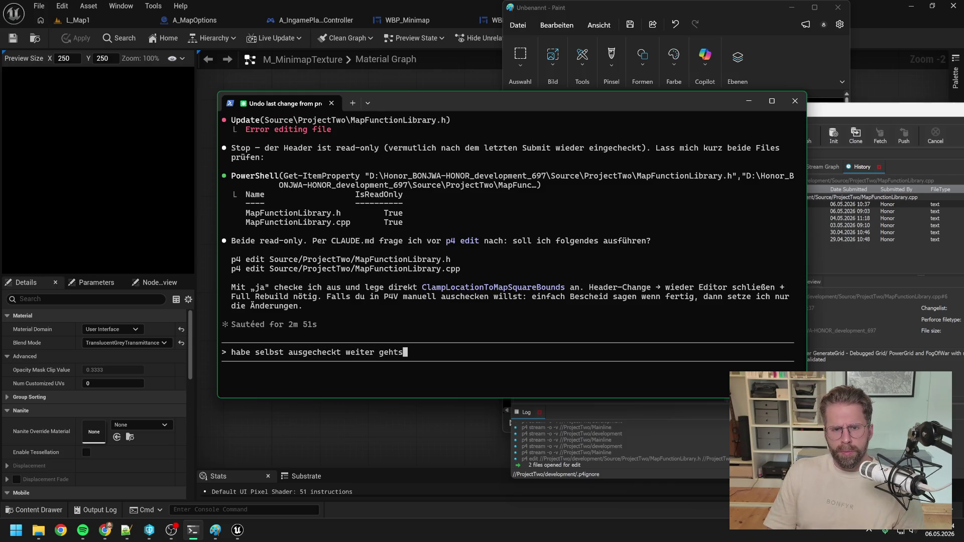
key(Return)
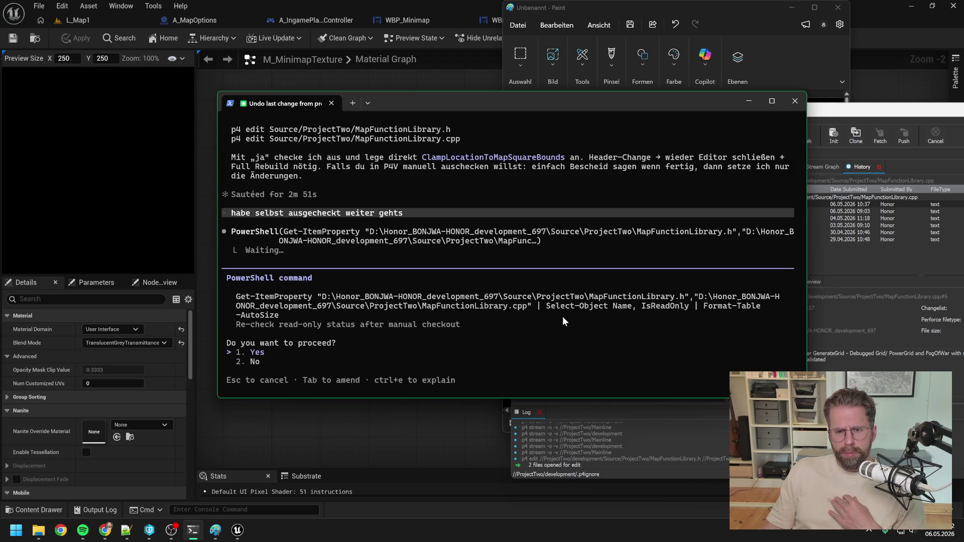
key(Return)
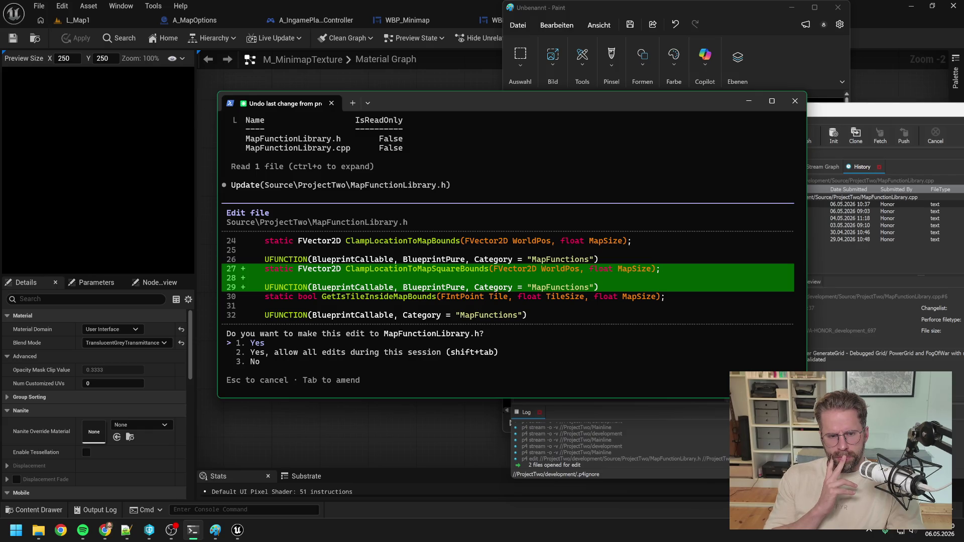
Choose '3. No' to decline the ClampLocationToMapSquareBounds header edit.
key(Down)
key(Down)
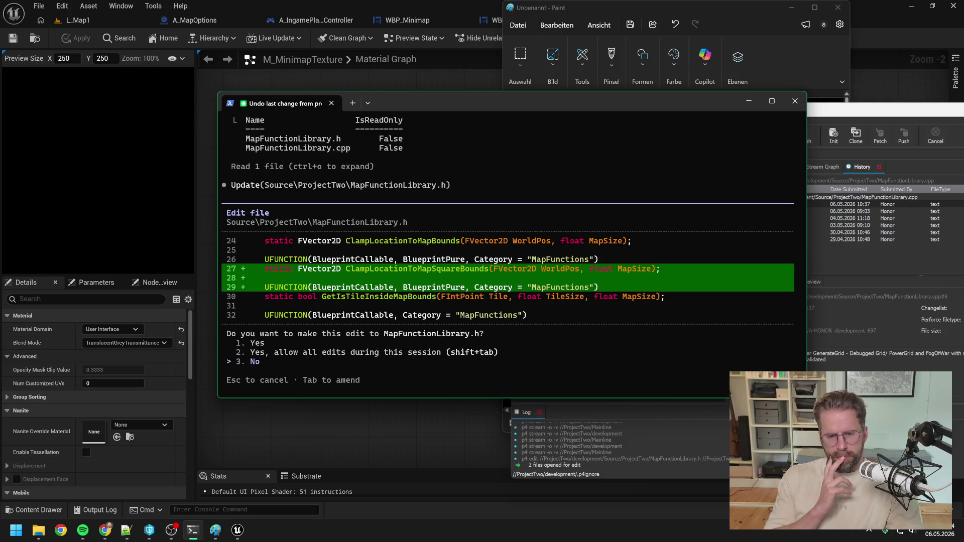
key(Return)
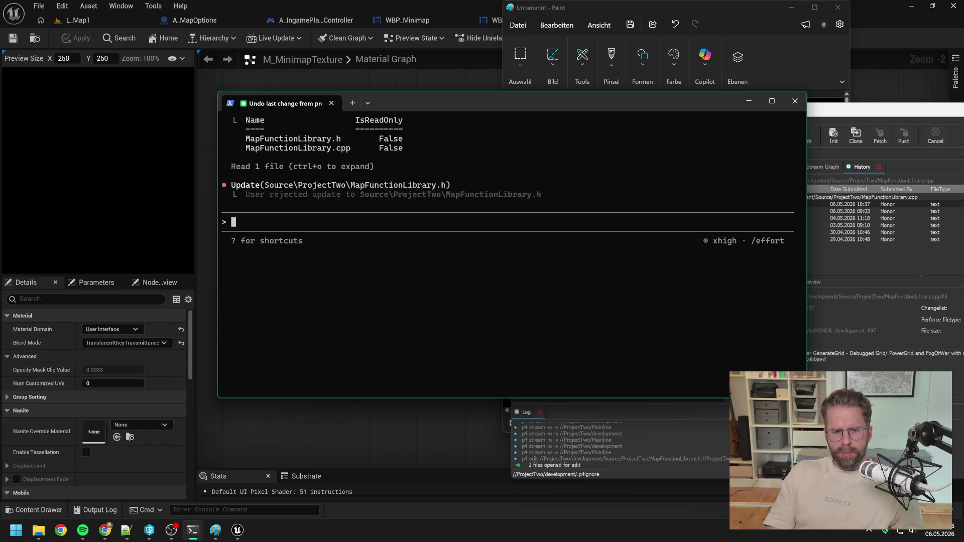
Send Claude Code a German request to rename old ClampLocationToMapBounds to ClampLocationToGridBounds, new one ClampLocationToMapBounds.
text(Lass)
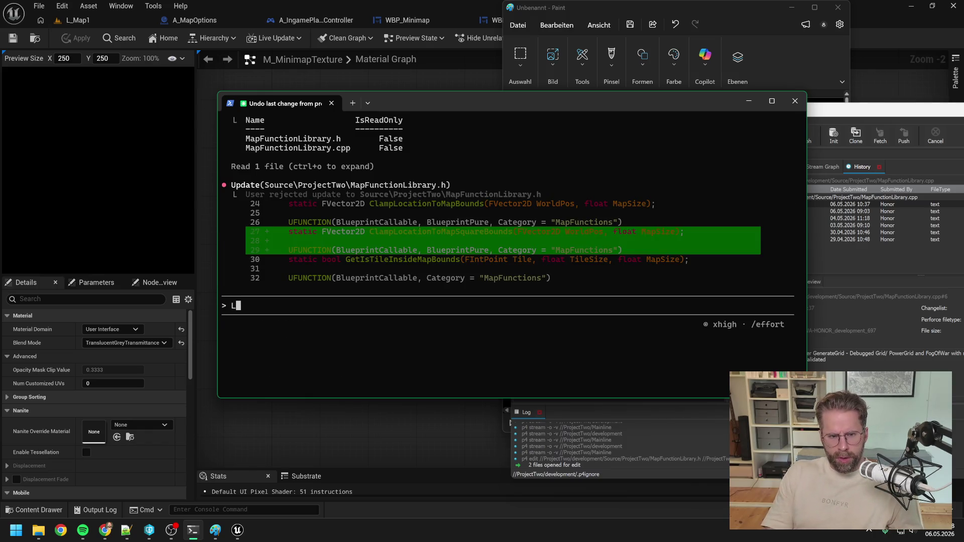
key(BackSpace)
key(BackSpace)
key(BackSpace)
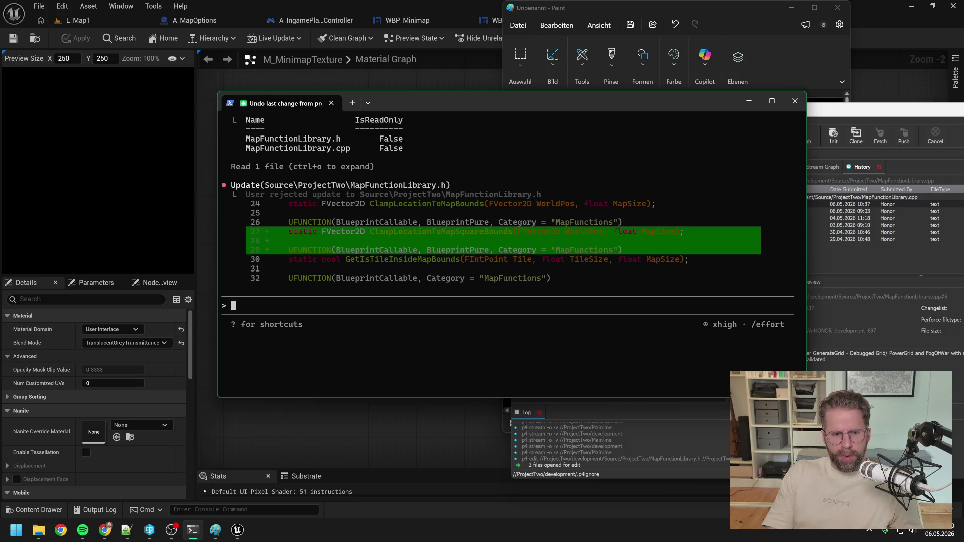
text(Moment nochmal. La)
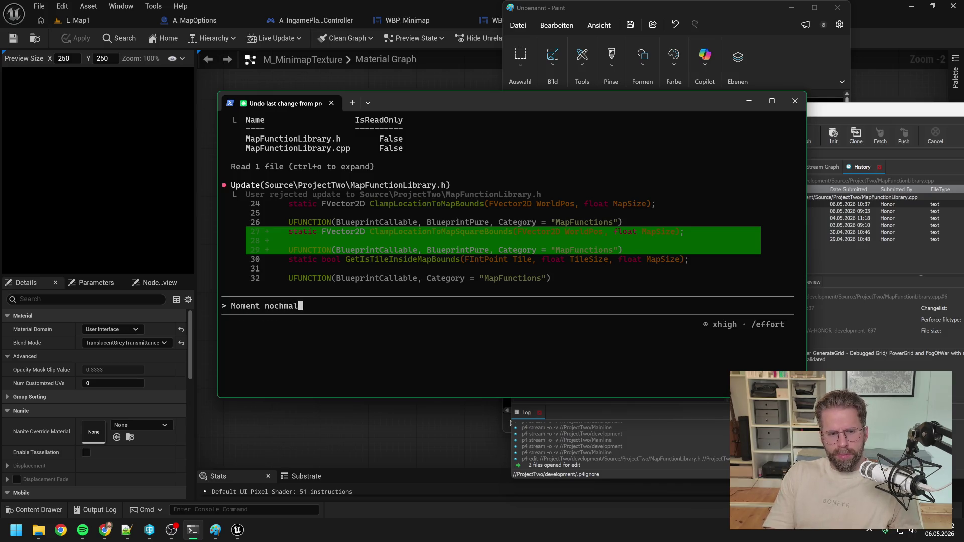
text(ss mal di)
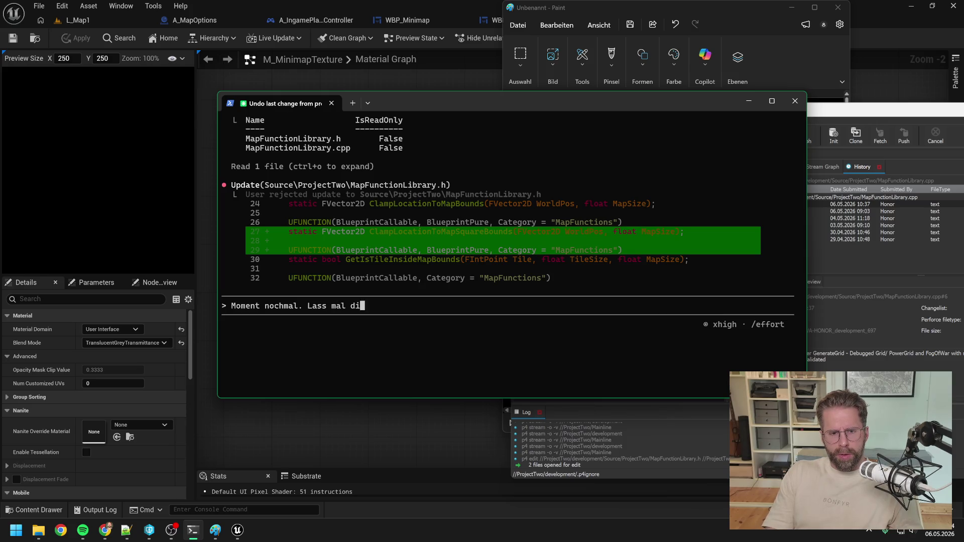
text(rewt die FUnk)
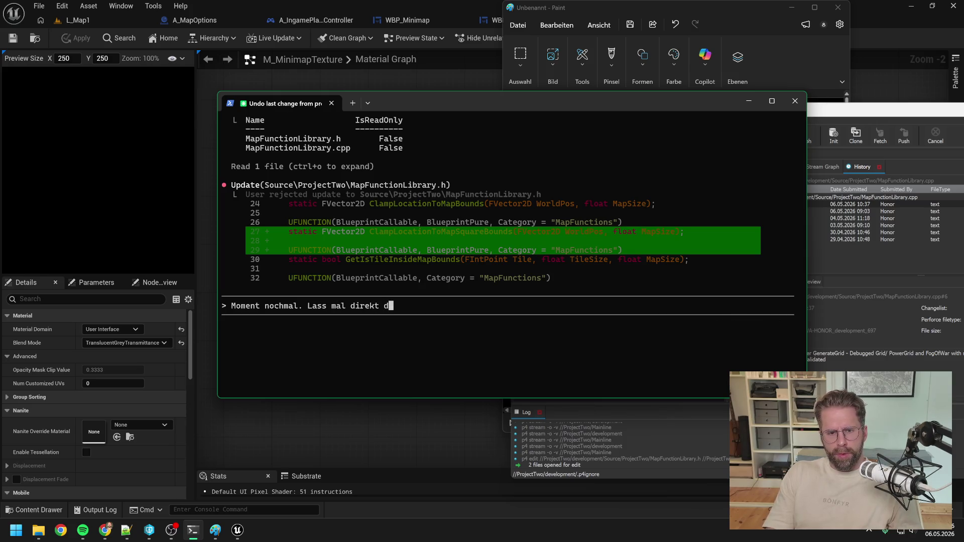
key(BackSpace)
key(BackSpace)
key(BackSpace)
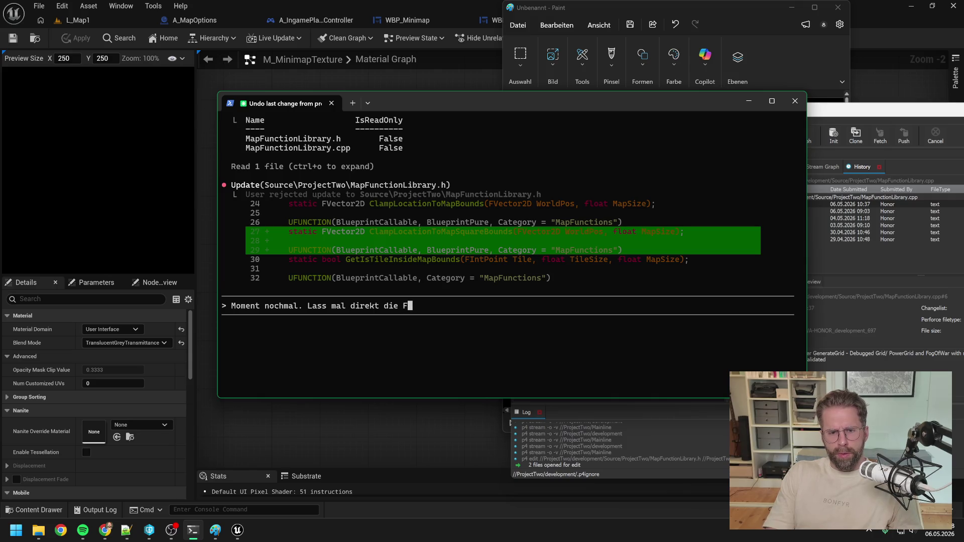
text(unktionen besser benennen)
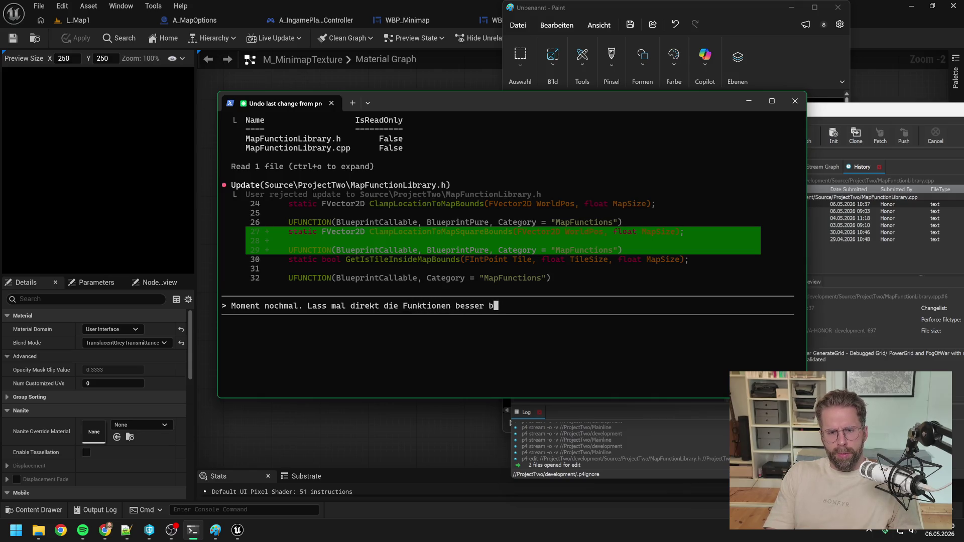
text(.)
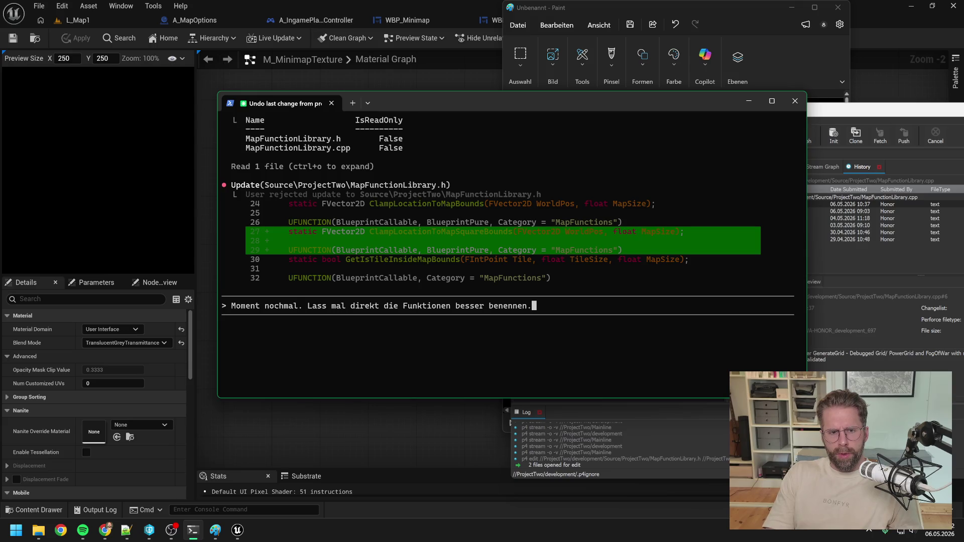
text( Aus der a)
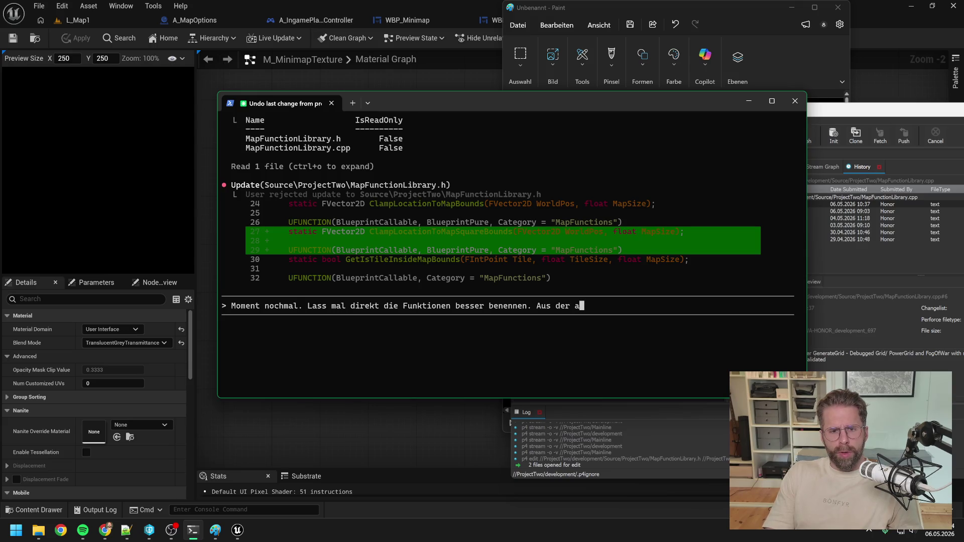
text(lten Clamp)
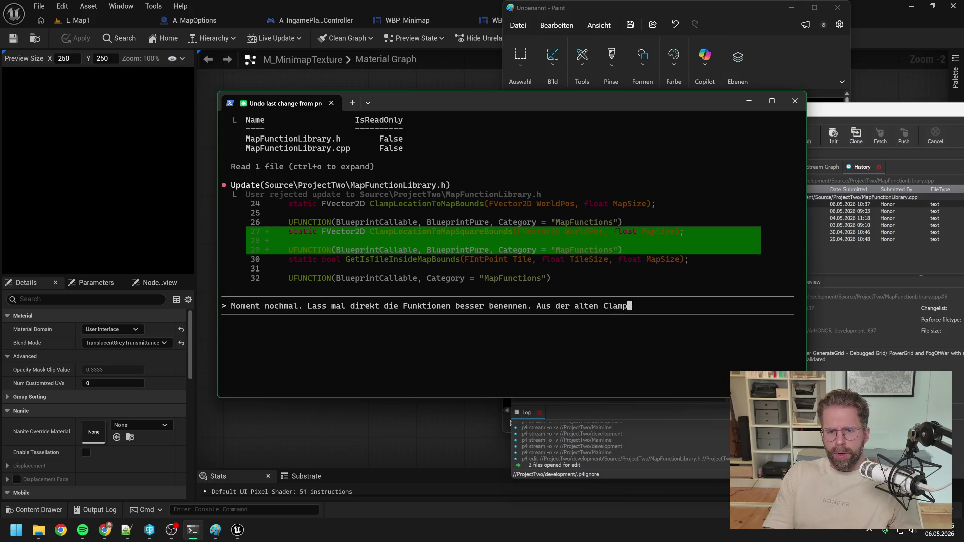
text(LocationToMapBou)
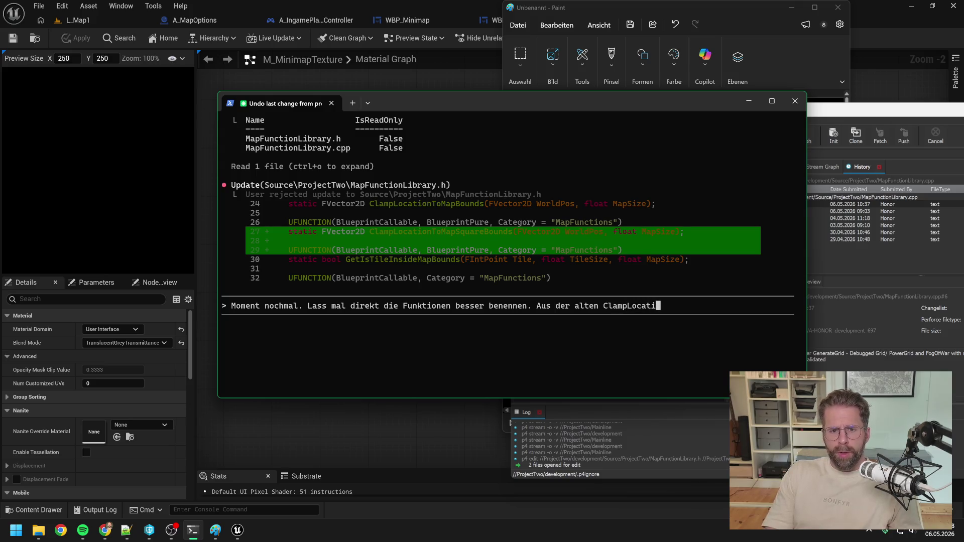
text(nds m)
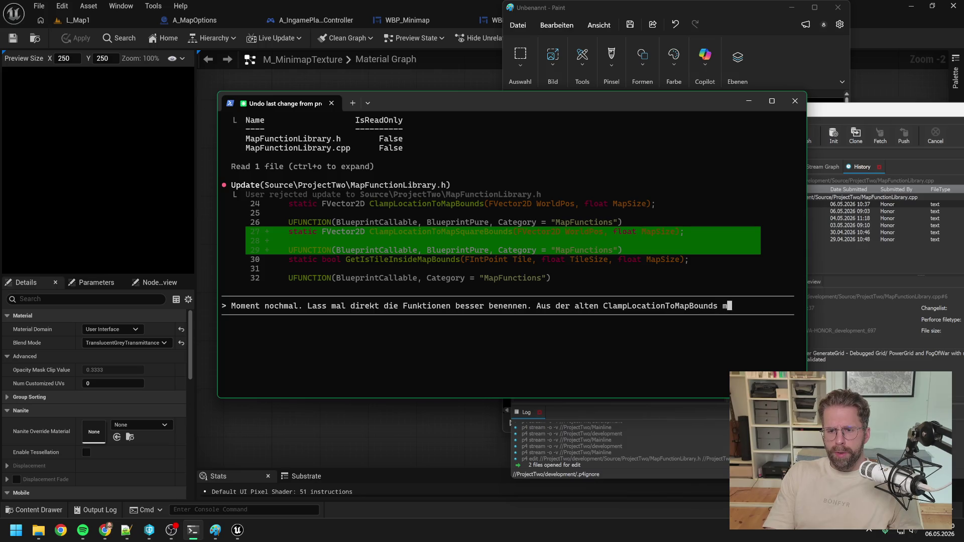
text(achen wir Clamp)
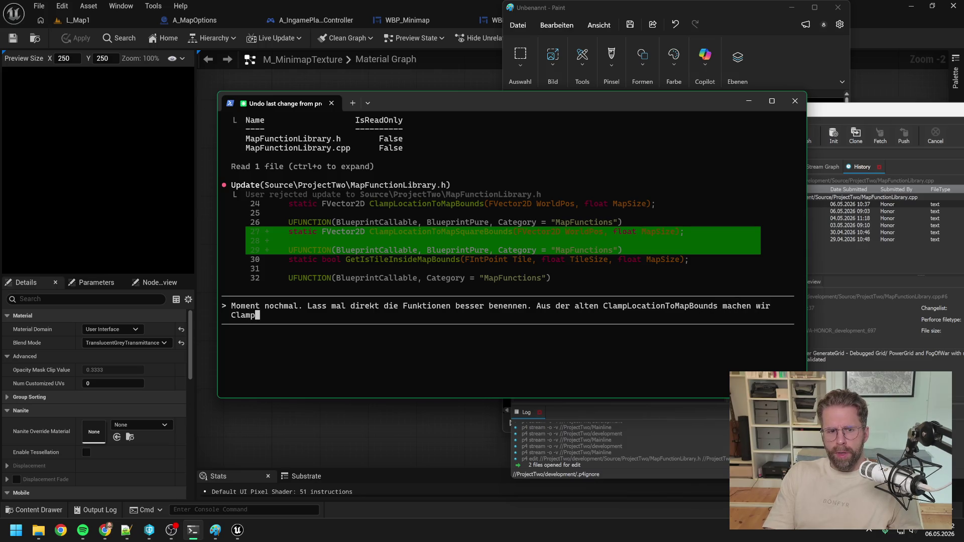
text(LocationToGr)
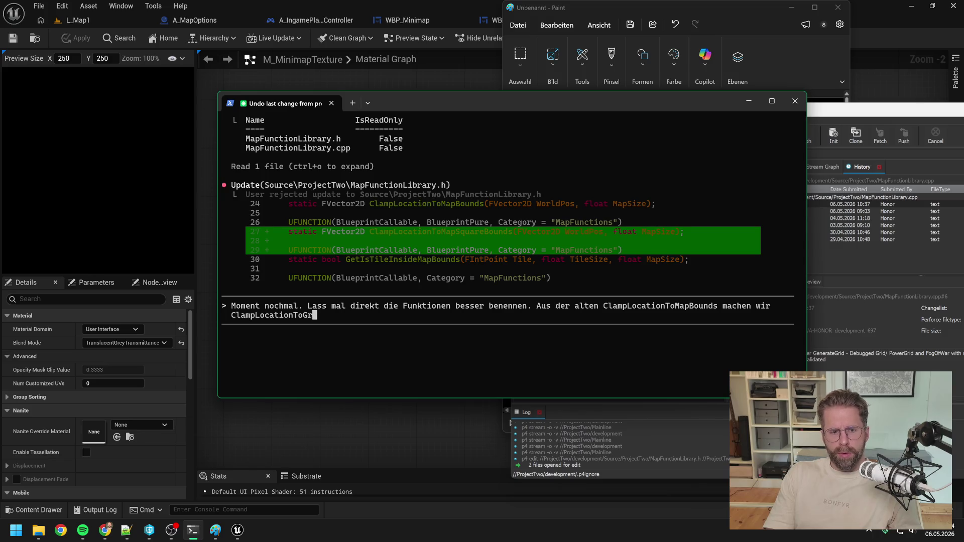
text(idBounds)
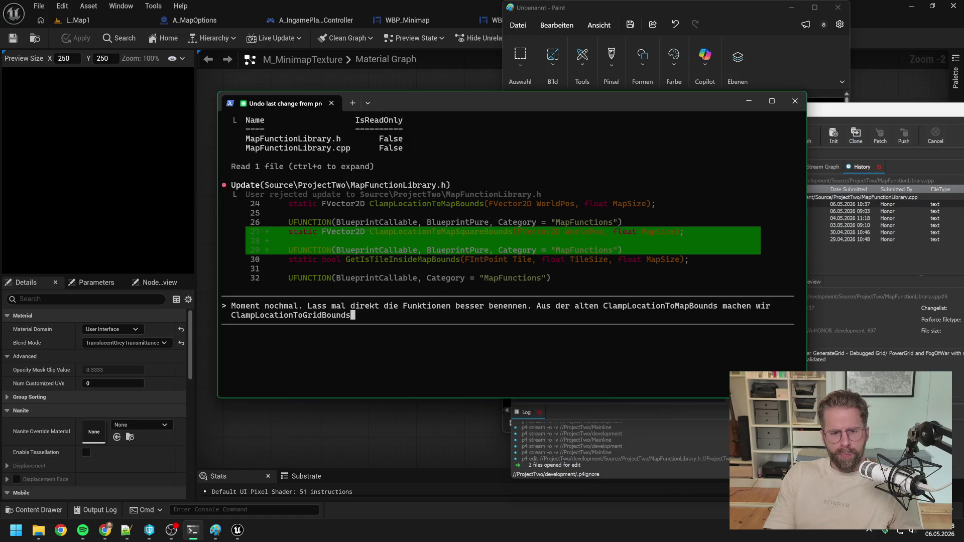
text( und die neue )
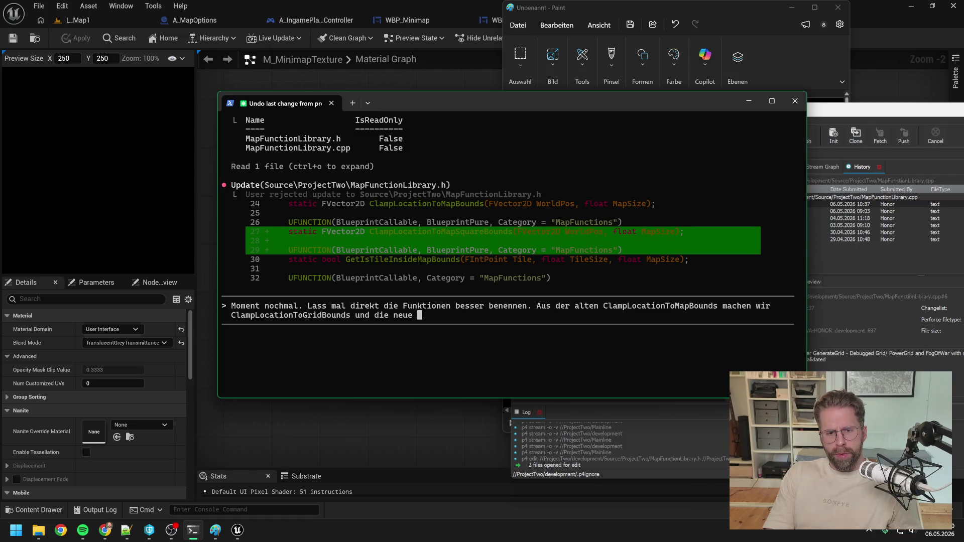
text(Funktion)
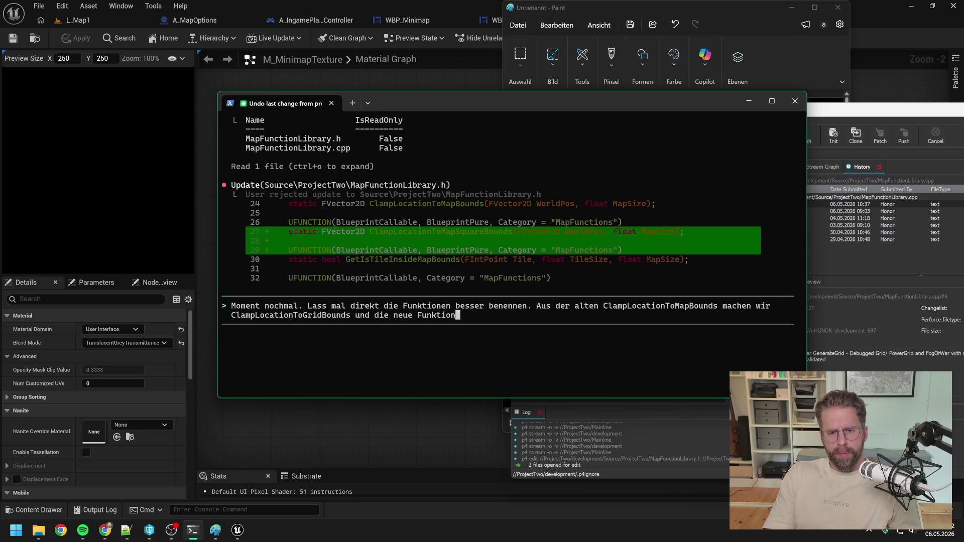
text( wird dann Clam)
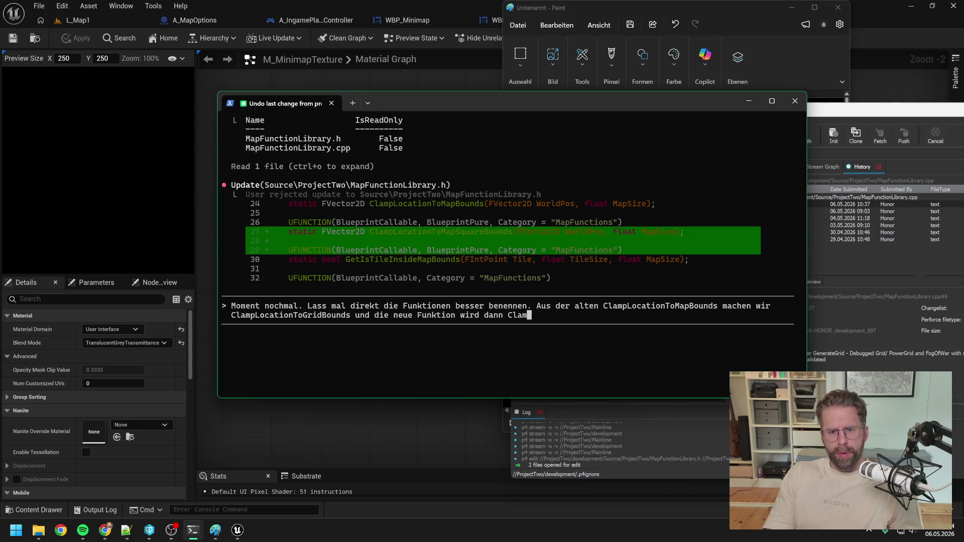
text(pLocation)
text(ToMapBounds)
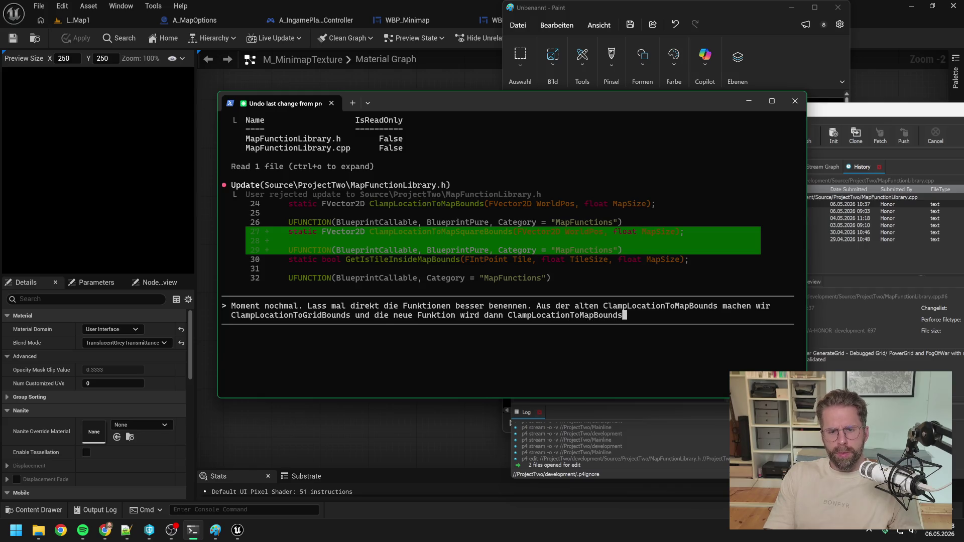
key(Return)
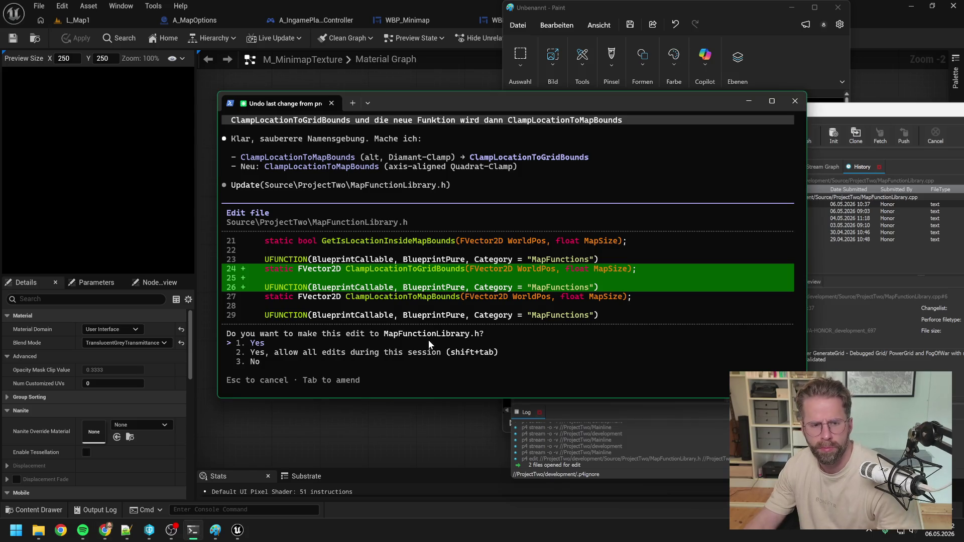
Approve Claude's edits to MapFunctionLibrary.h and MapFunctionLibrary.cpp and review the change summary.
key(Return)
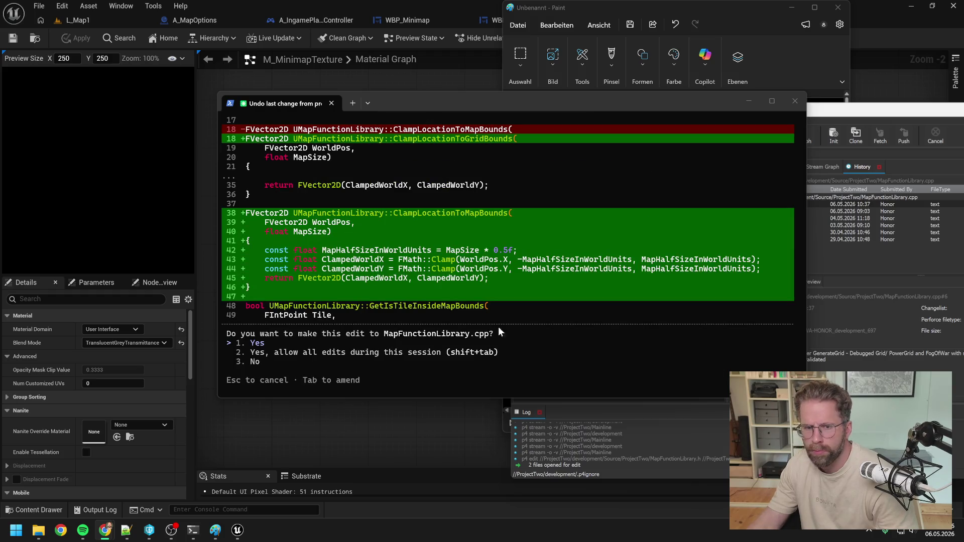
click(290, 342)
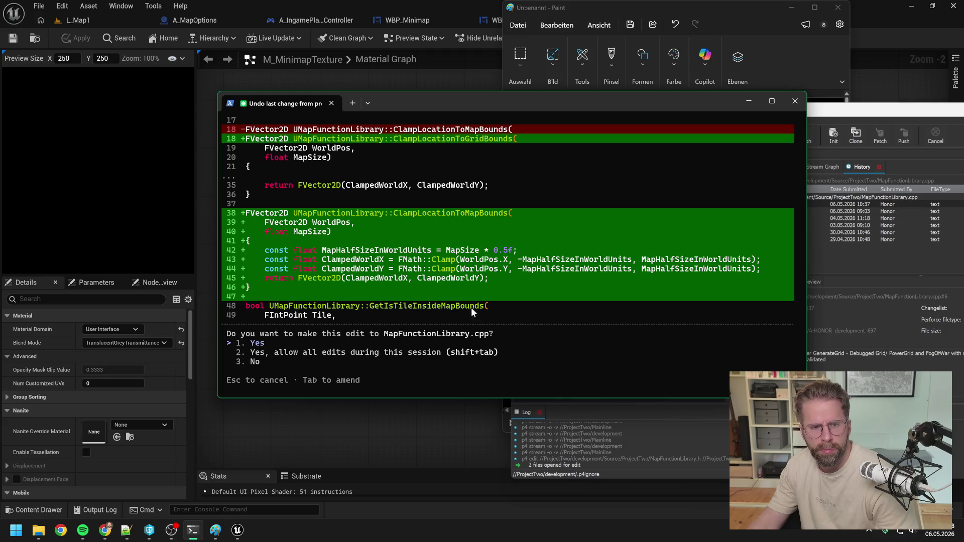
key(Return)
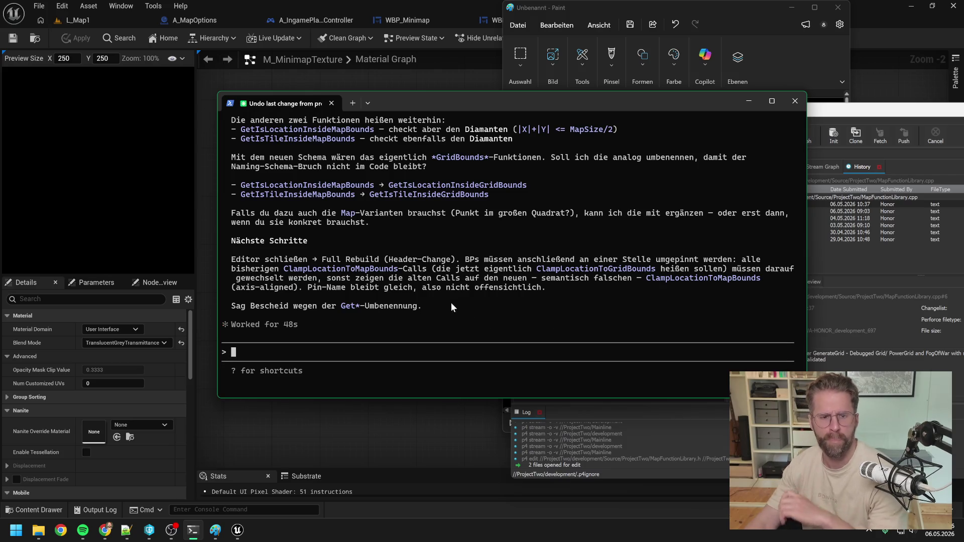
scroll(483, 274, up, 4)
scroll(488, 275, up, 1)
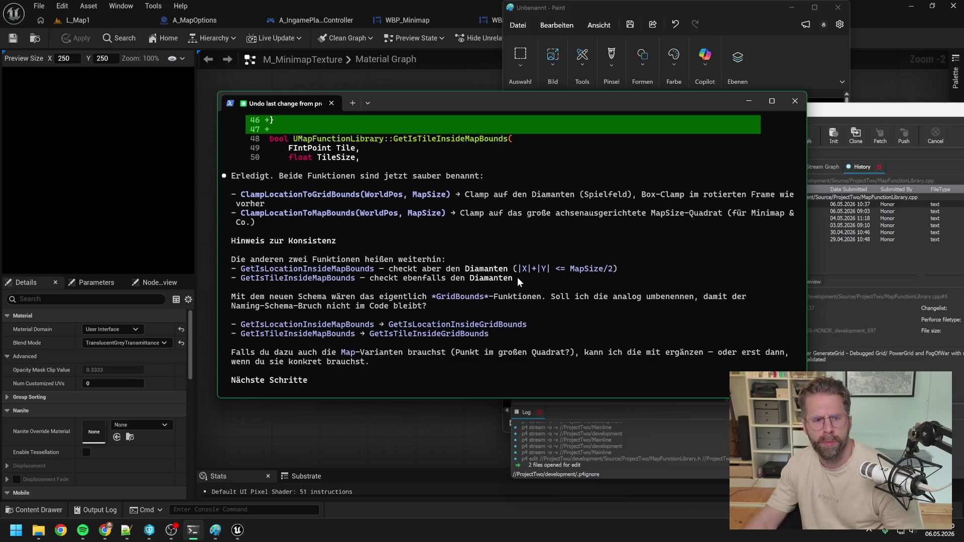
scroll(518, 277, down, 5)
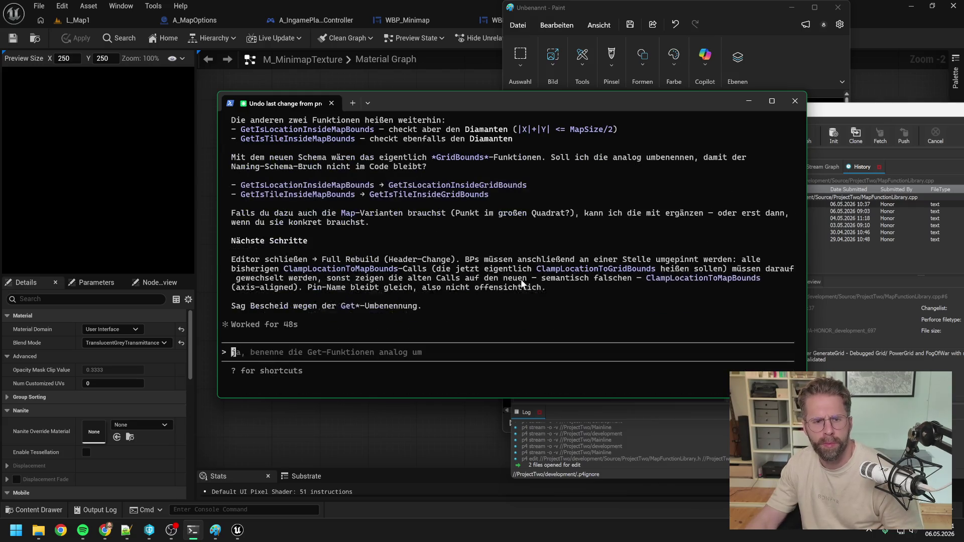
click(380, 439)
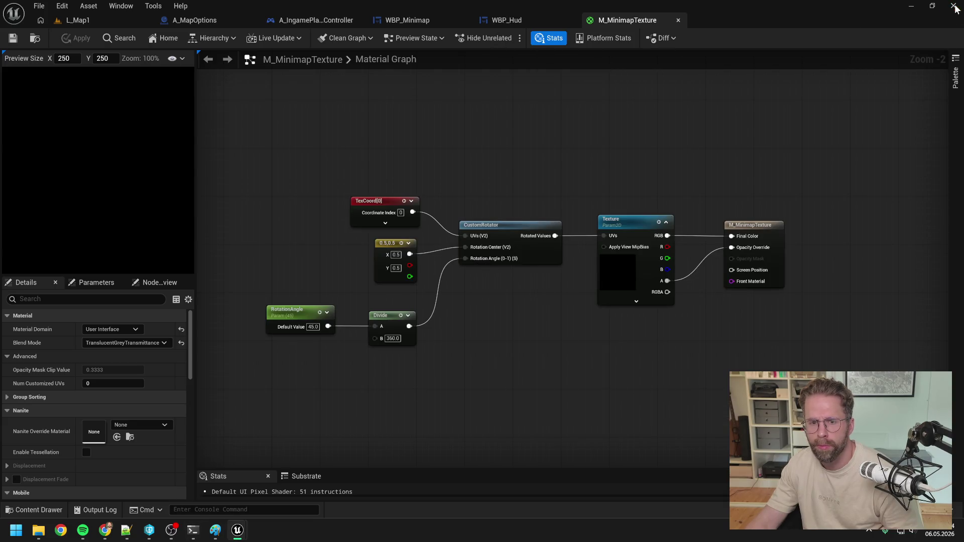
Close the Unreal editor and open ProjectTwo.sln from the project folder in Visual Studio.
click(954, 6)
click(595, 410)
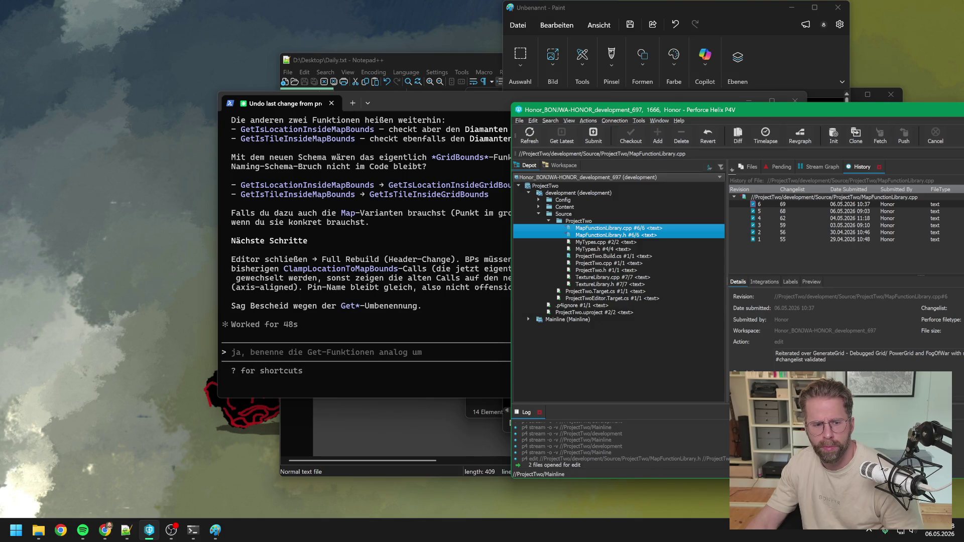
click(39, 531)
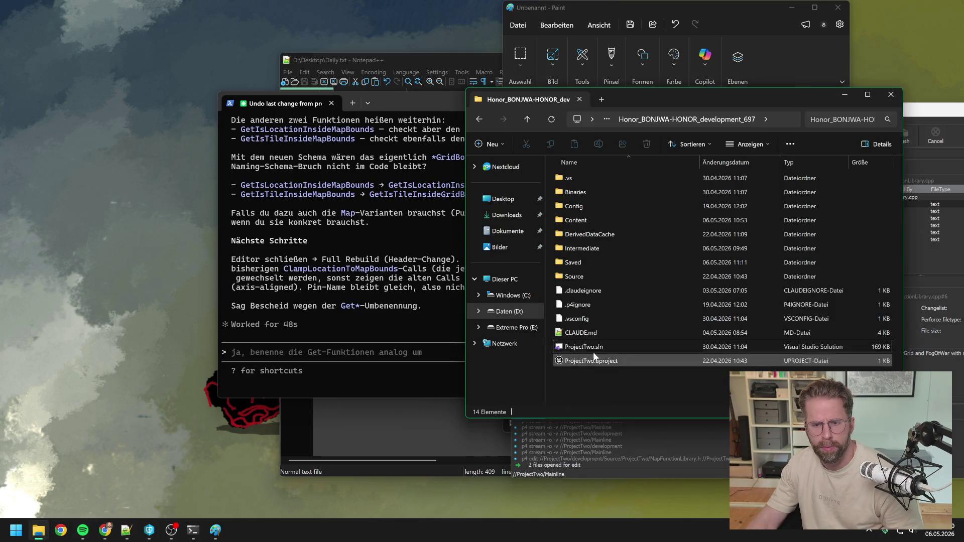
double_click(580, 348)
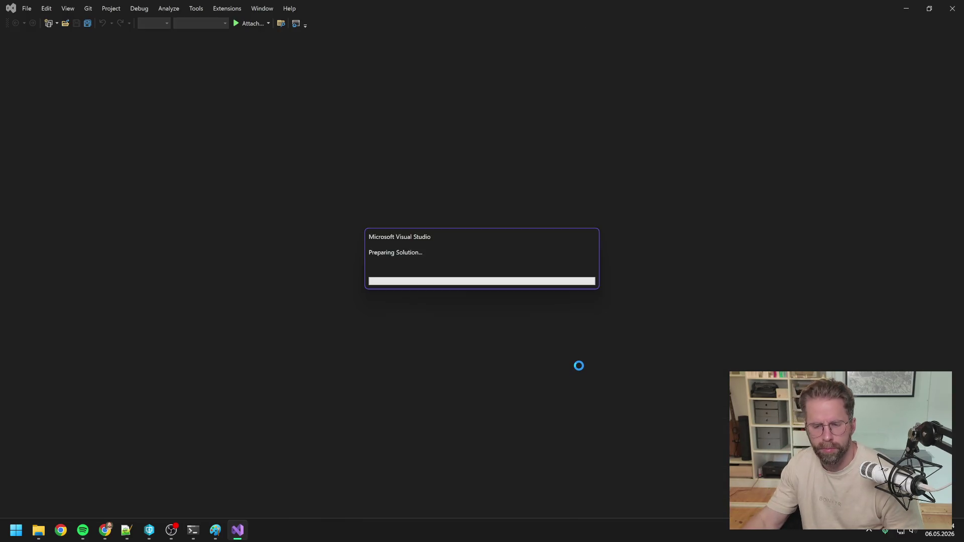
right_click(838, 119)
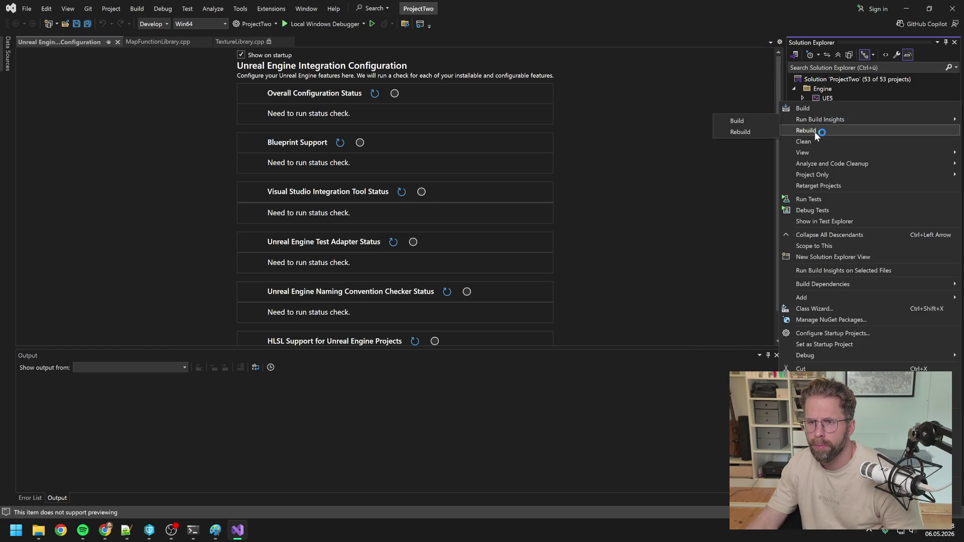
Rebuild ProjectTwo until it reports 1 succeeded, 0 failed, then close Visual Studio.
click(814, 131)
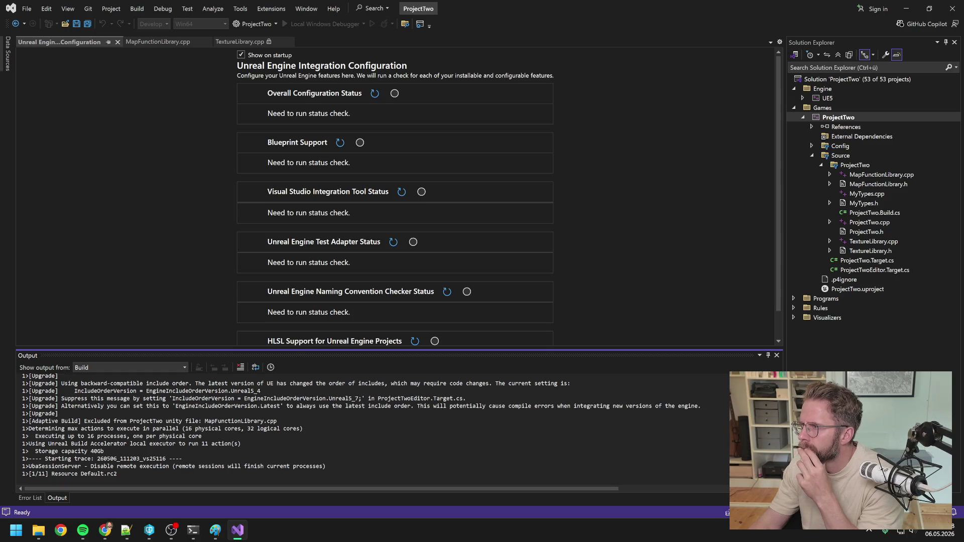
key(alt+Tab)
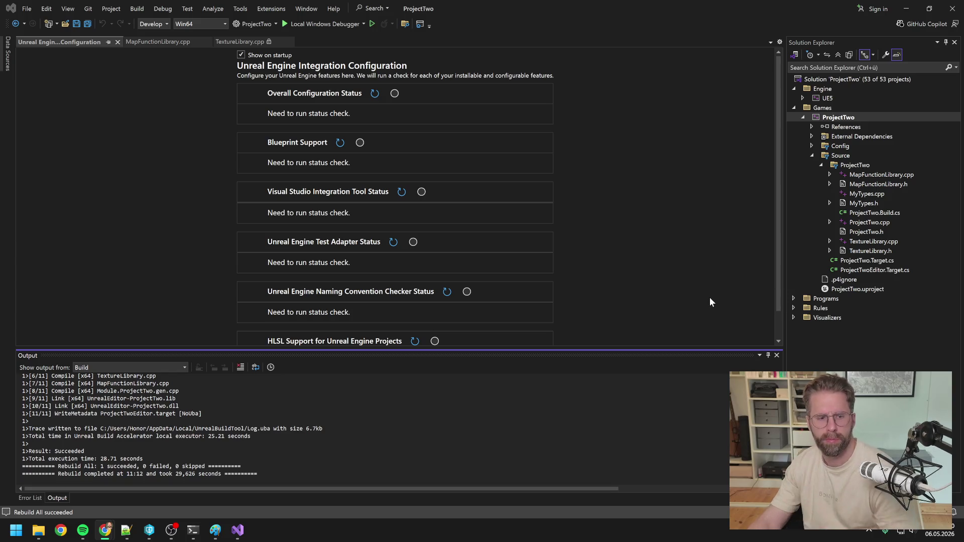
click(953, 9)
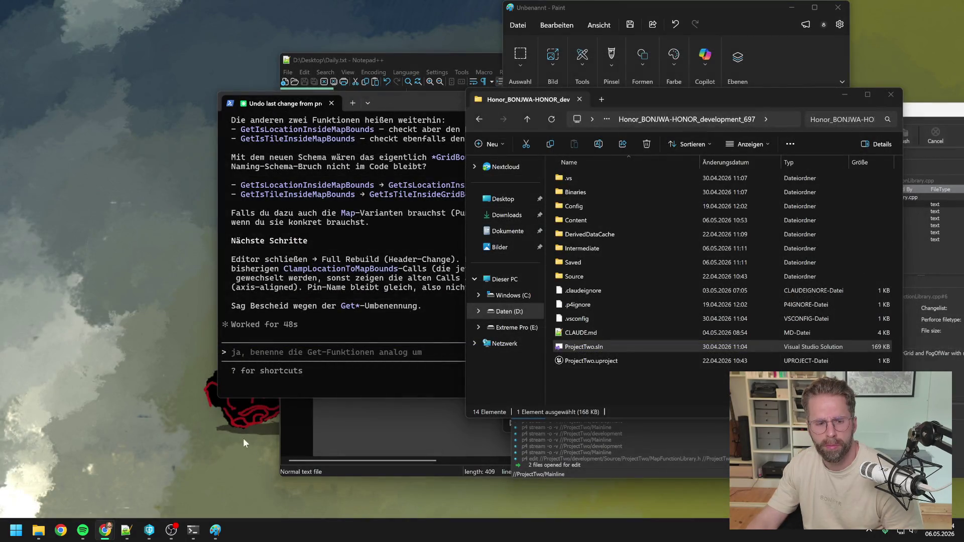
Relaunch the Unreal editor by opening ProjectTwo.uproject from the P4V depot tree.
click(149, 530)
click(586, 357)
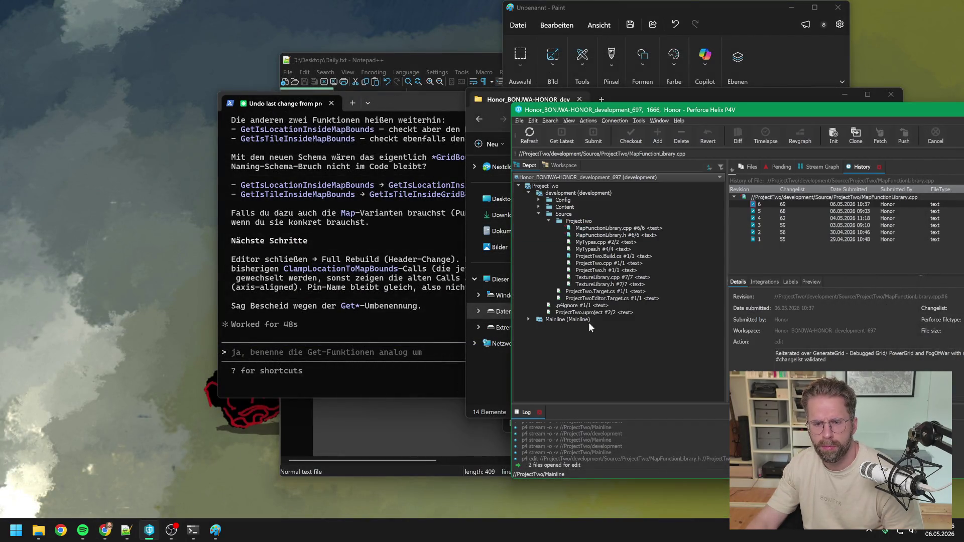
click(587, 312)
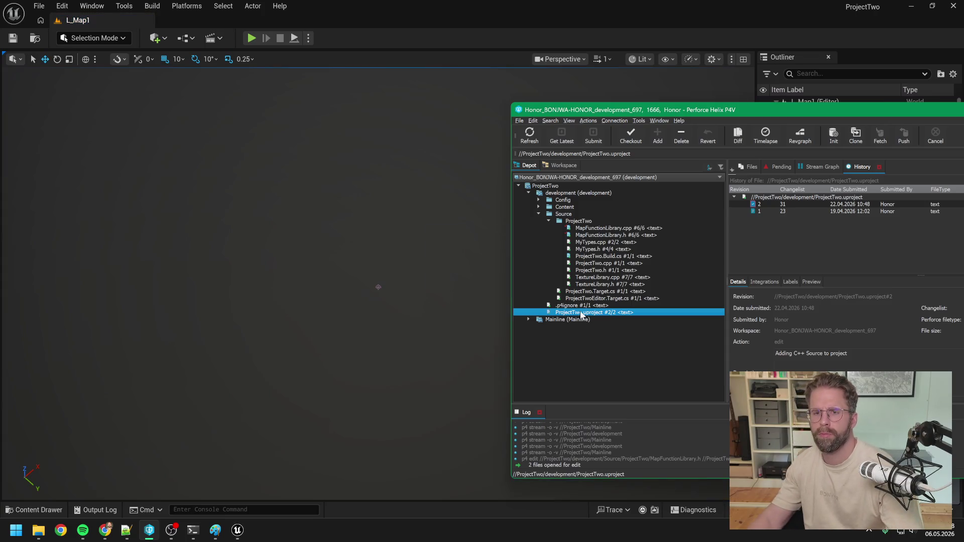
click(613, 23)
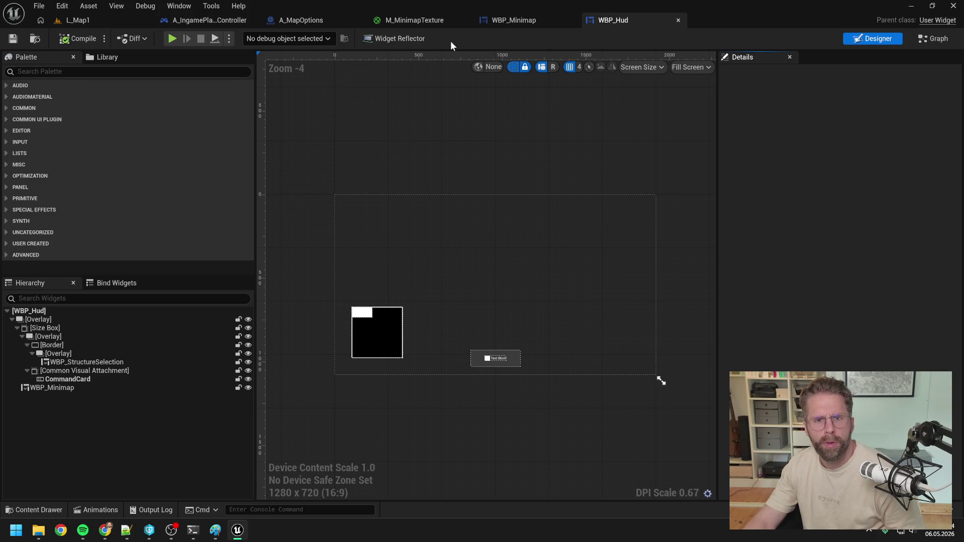
In A_IngamePlayerController, find all references to the Clamp Location to Map Bounds node by name.
click(200, 19)
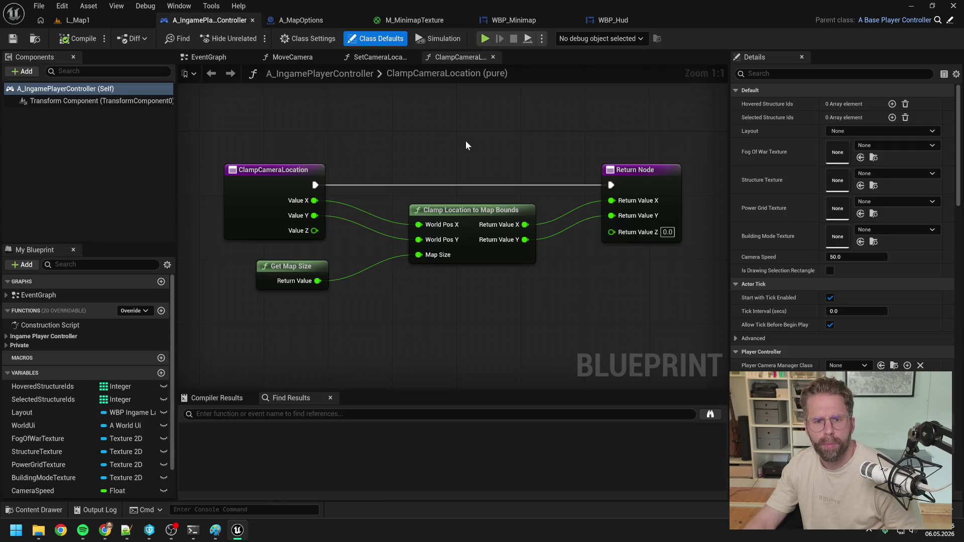
click(463, 211)
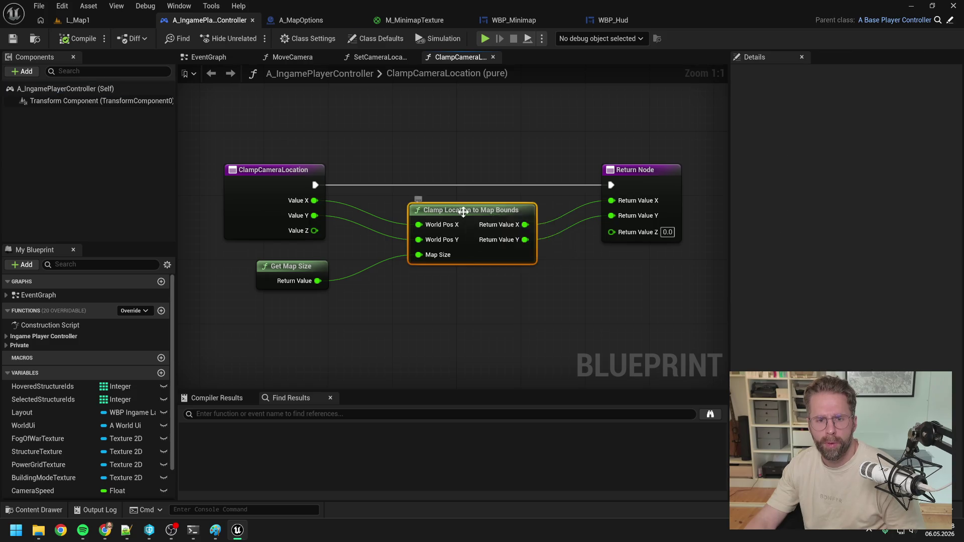
right_click(463, 212)
mouse_move(502, 323)
click(531, 326)
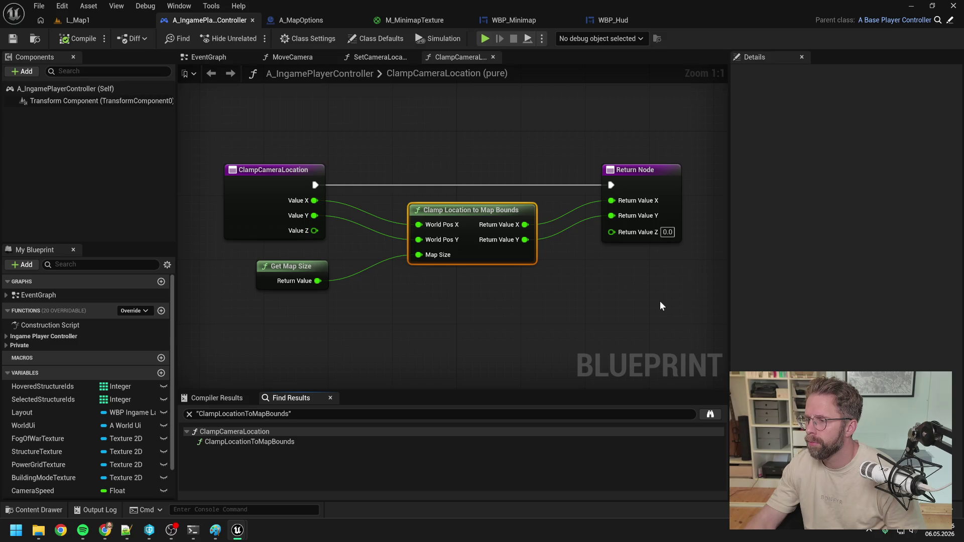
Add a Clamp Location to Grid Bounds node below the Map Bounds clamp in ClampCameraLocation.
right_click(560, 312)
text(clamp location)
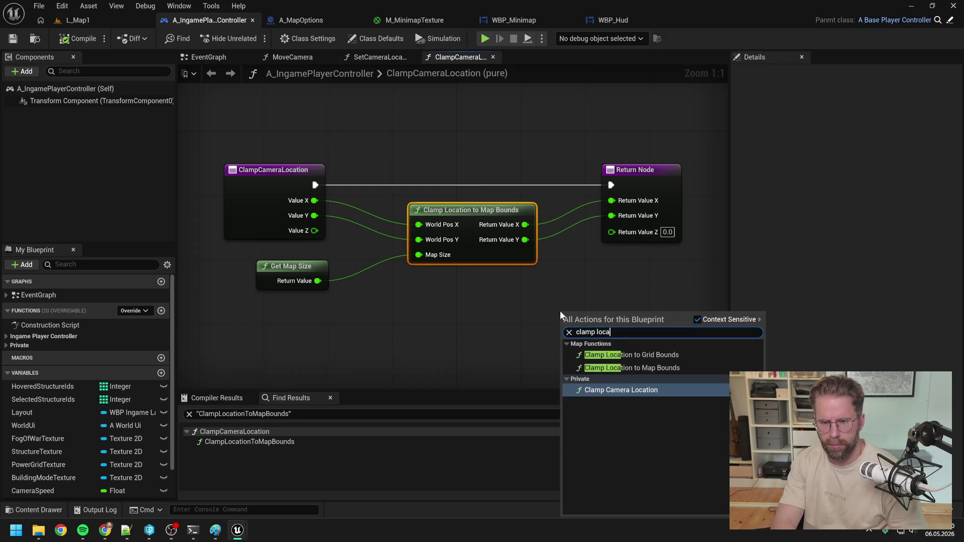
click(641, 355)
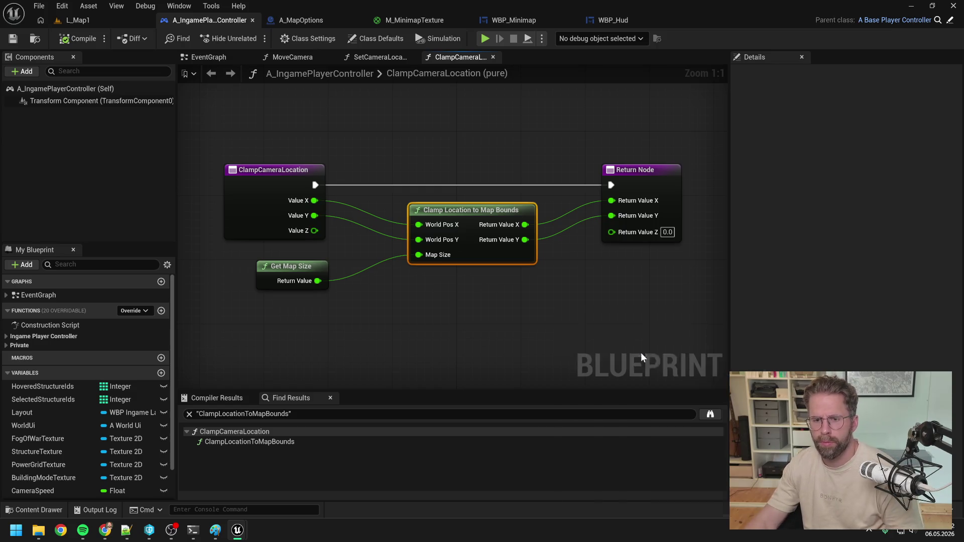
mouse_move(618, 316)
mouse_down()
mouse_move(496, 308)
mouse_move(479, 298)
mouse_up()
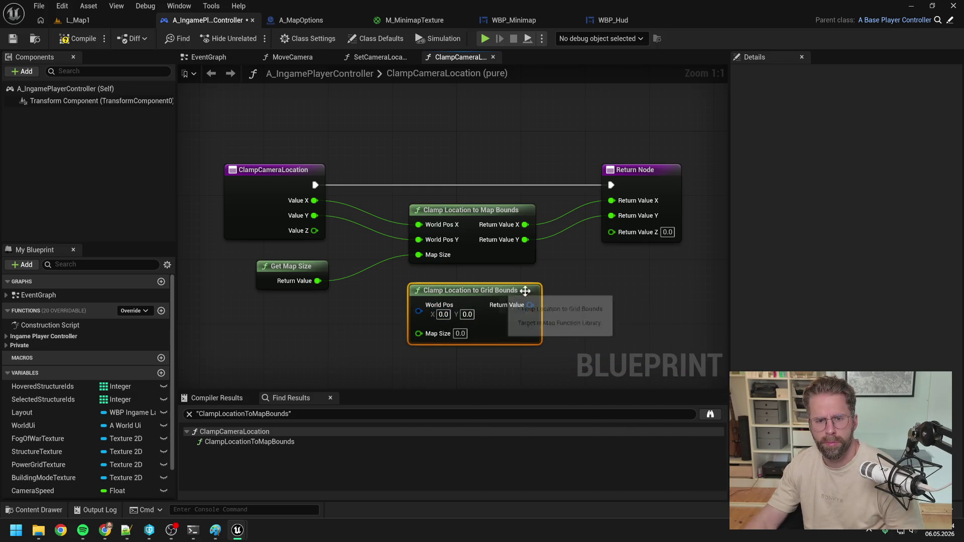
click(623, 297)
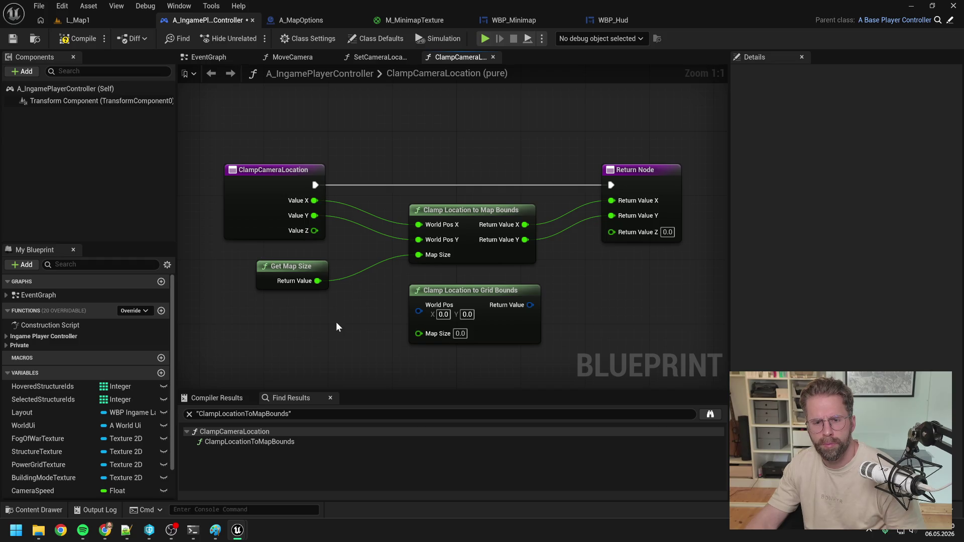
drag(336, 321, 373, 315)
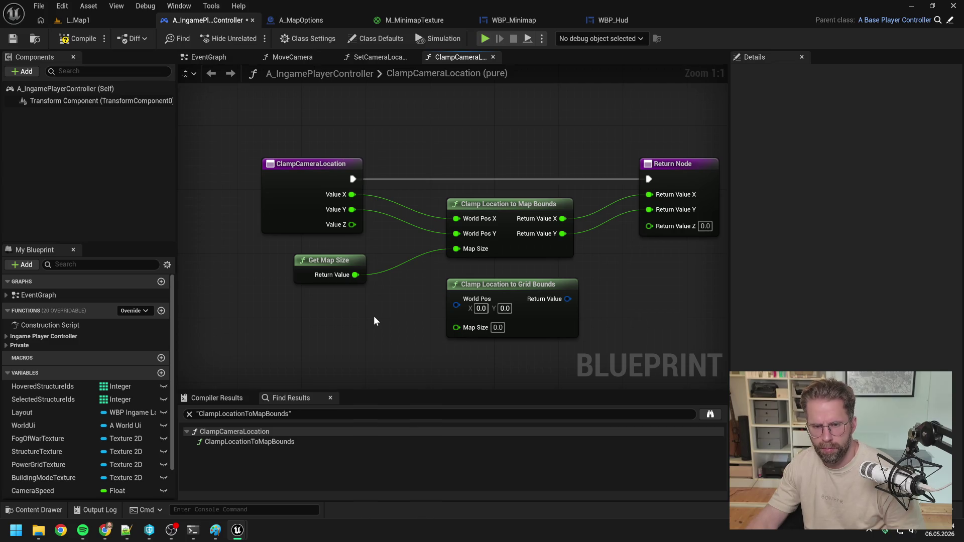
scroll(387, 315, down, 1)
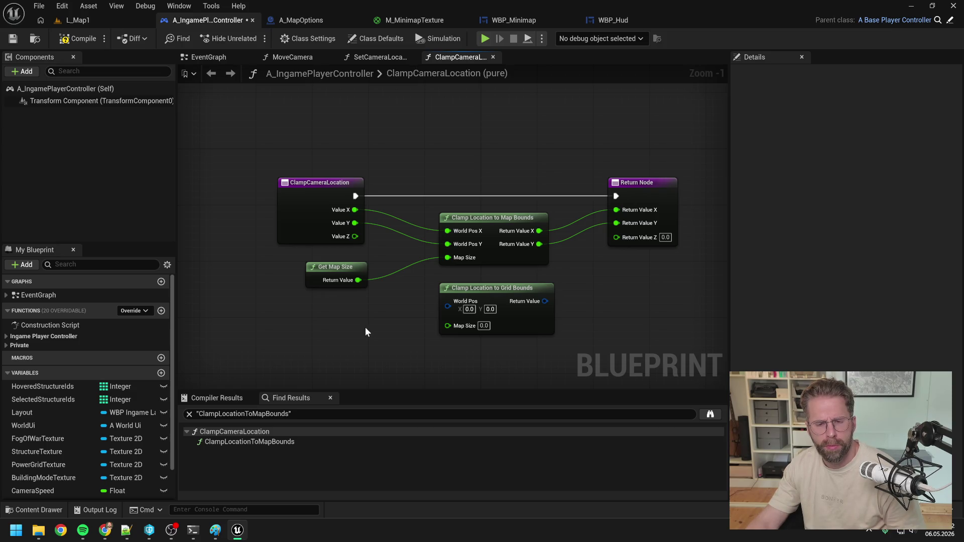
Inspect A_MapOptions' GetMapSize (20000.0 for 40000 x 40000) and start a content search for the ingame game state.
click(192, 530)
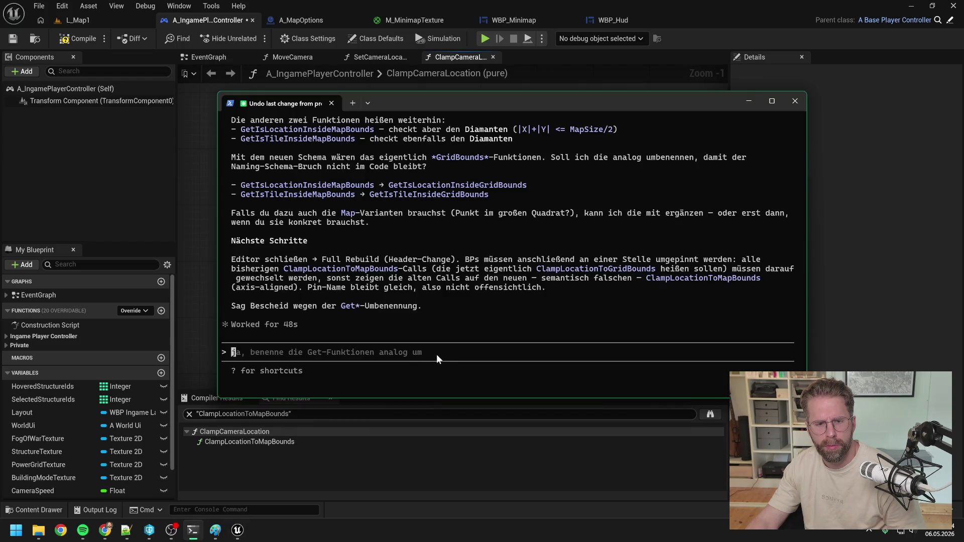
click(192, 173)
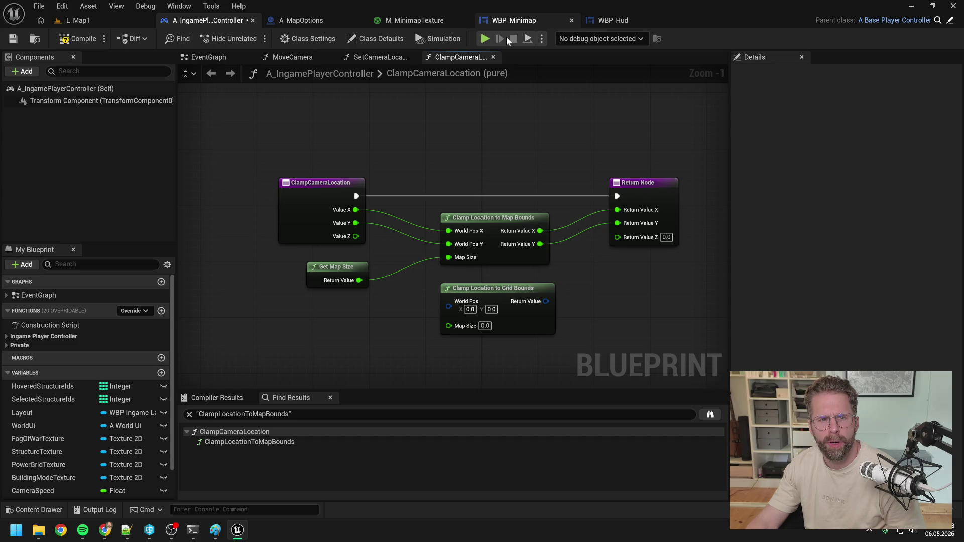
click(306, 21)
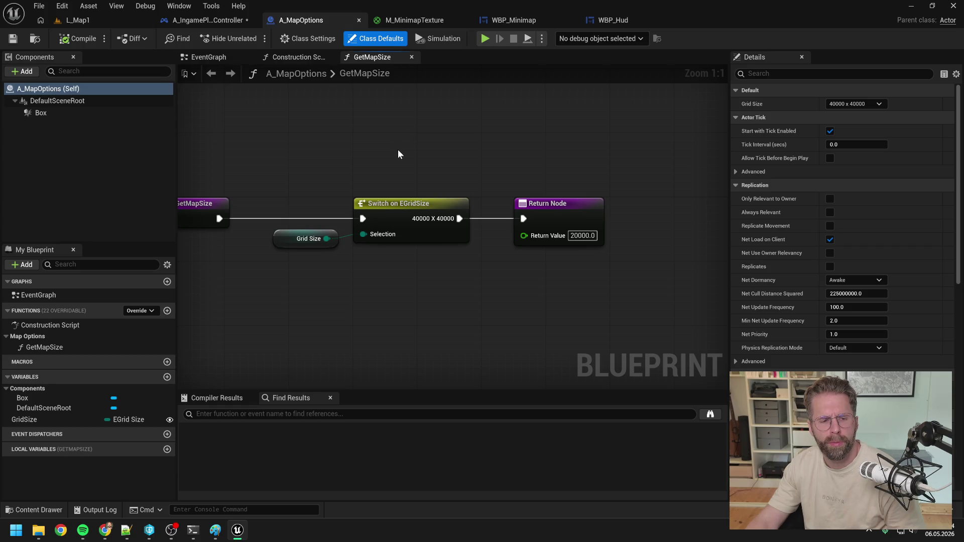
drag(391, 155, 431, 164)
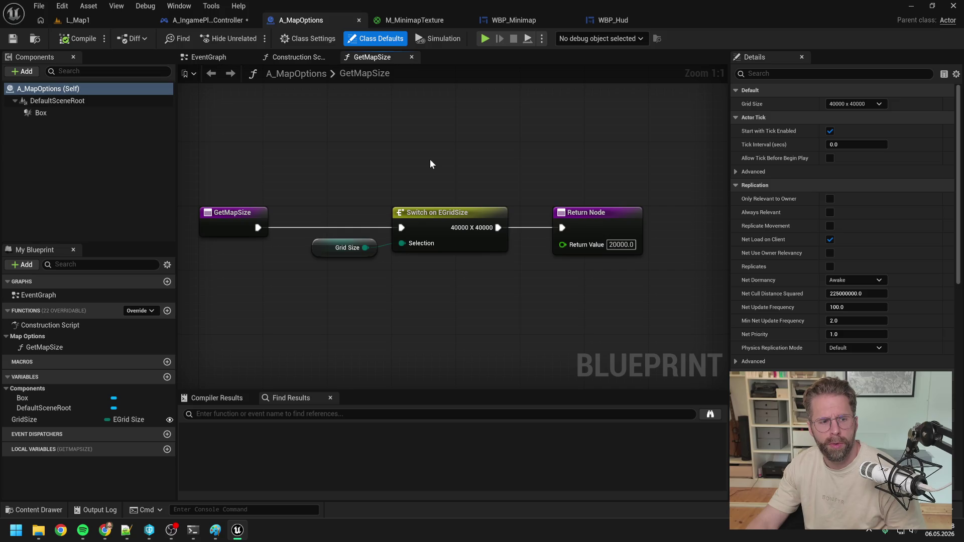
click(87, 349)
click(431, 324)
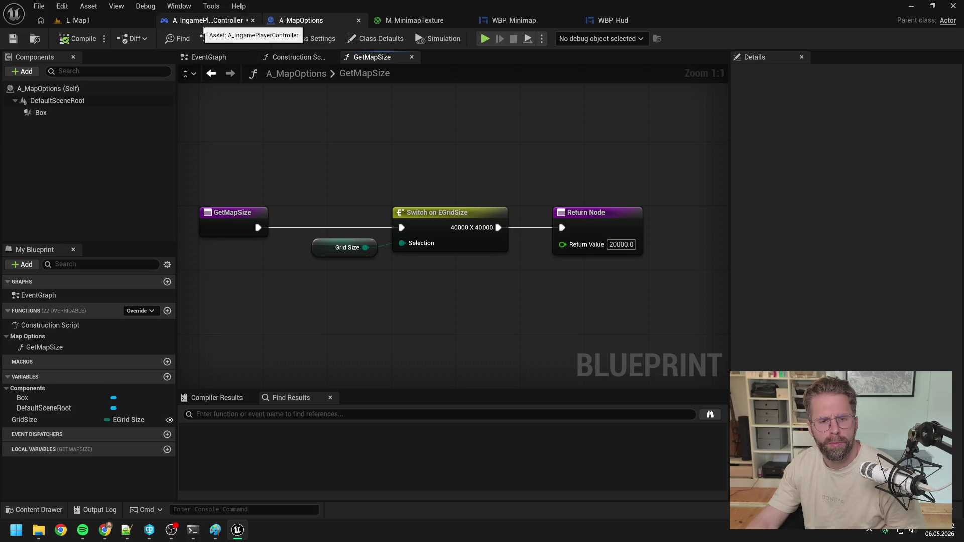
key(ctrl+space)
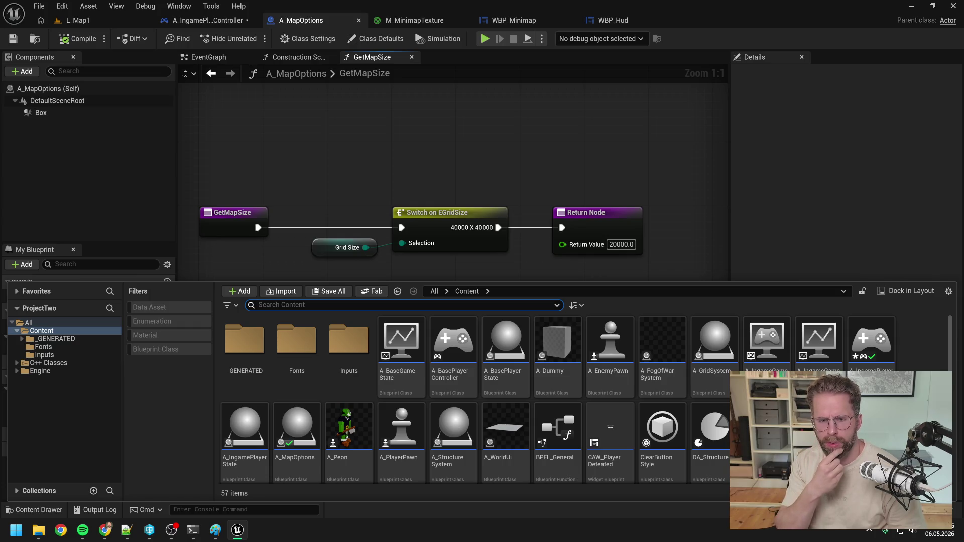
text(ingame game stast)
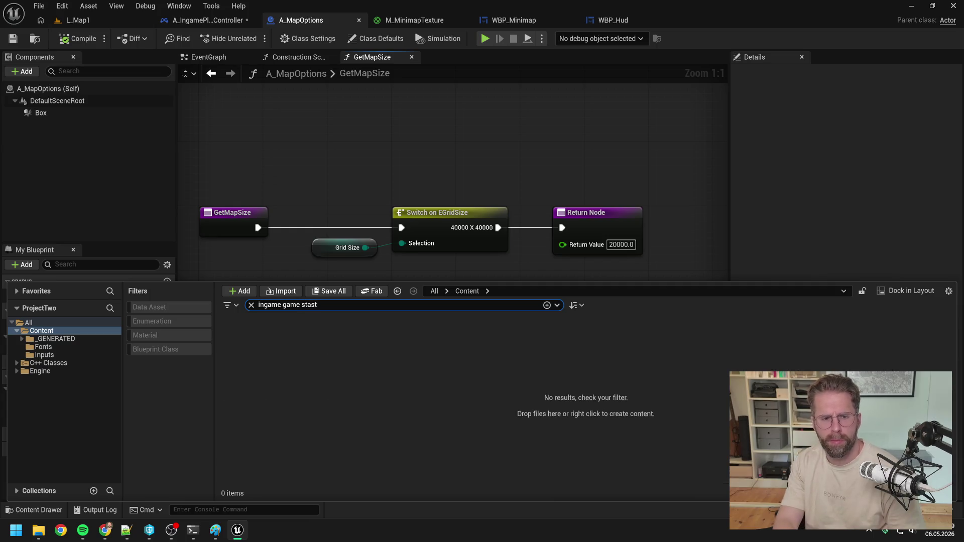
Open A_IngameGameState and expand its Ingame Game State and Private function lists.
key(BackSpace)
text(te)
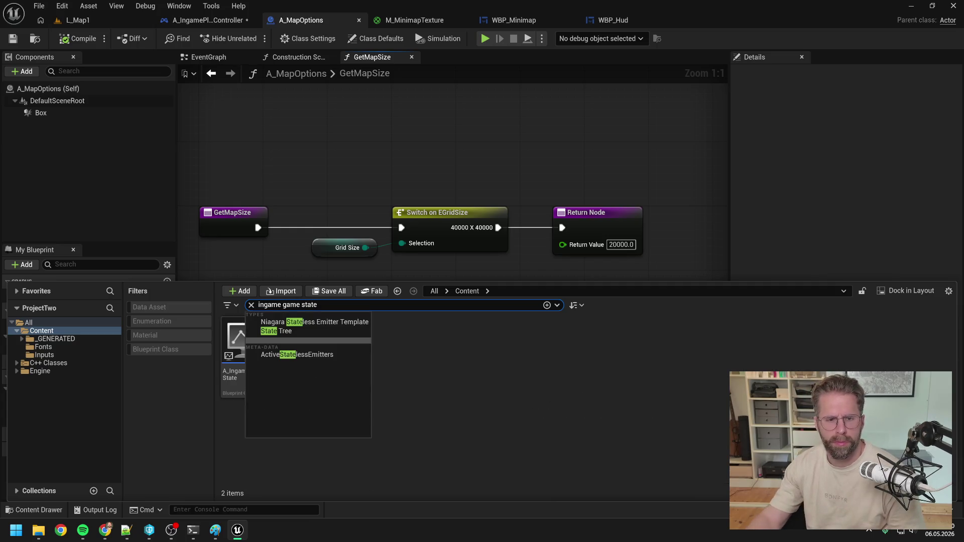
double_click(244, 342)
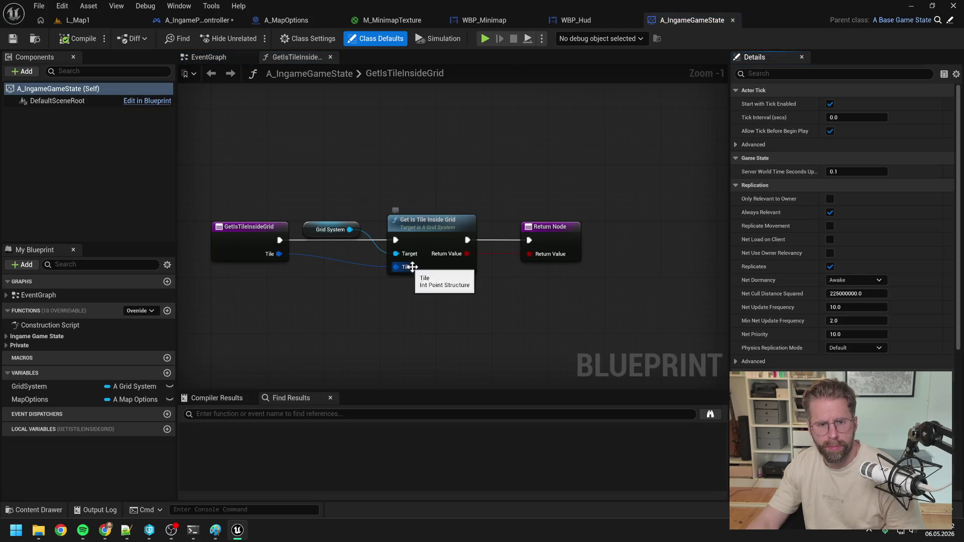
click(211, 57)
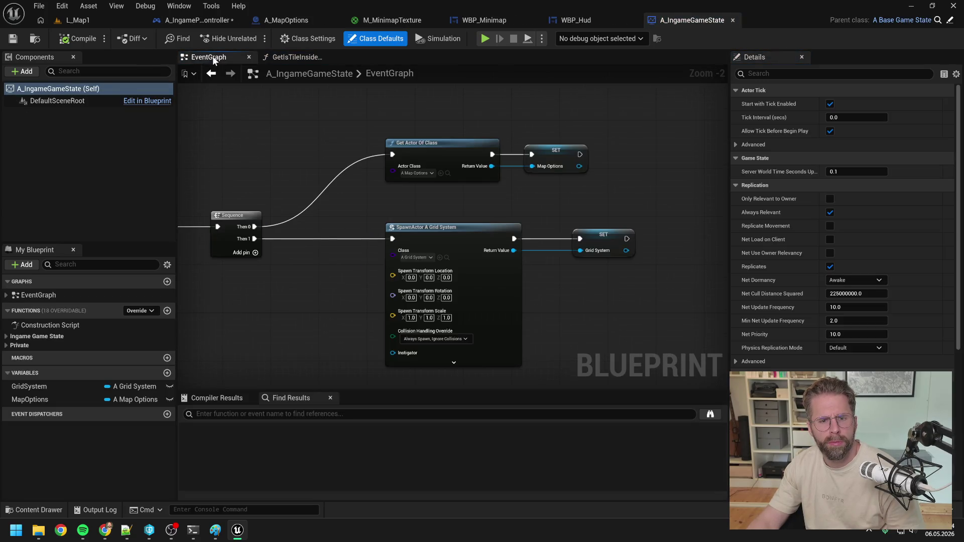
scroll(313, 149, down, 2)
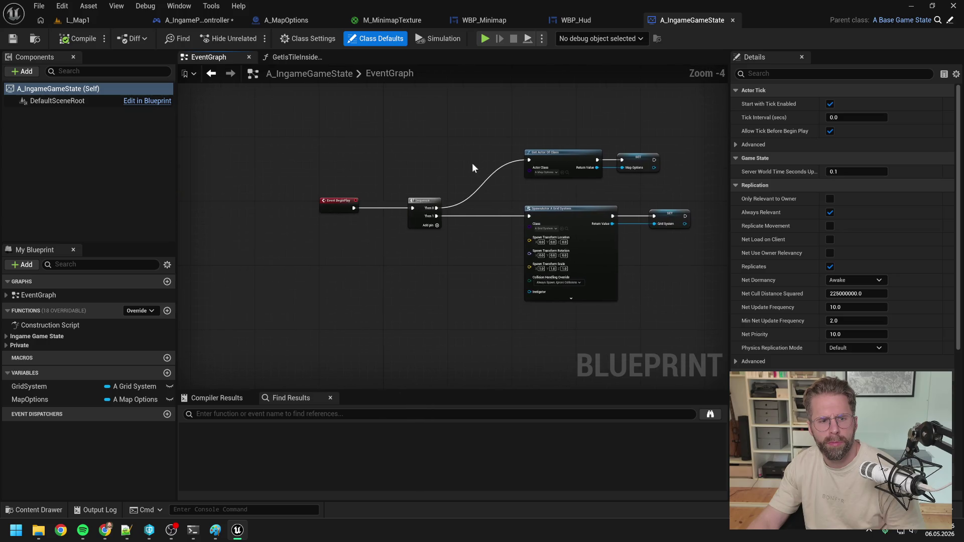
click(7, 337)
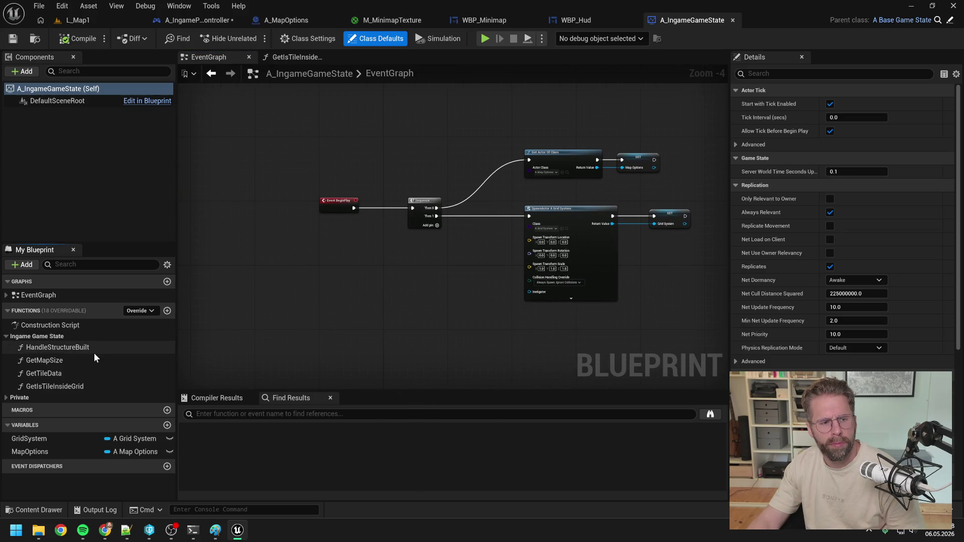
click(7, 398)
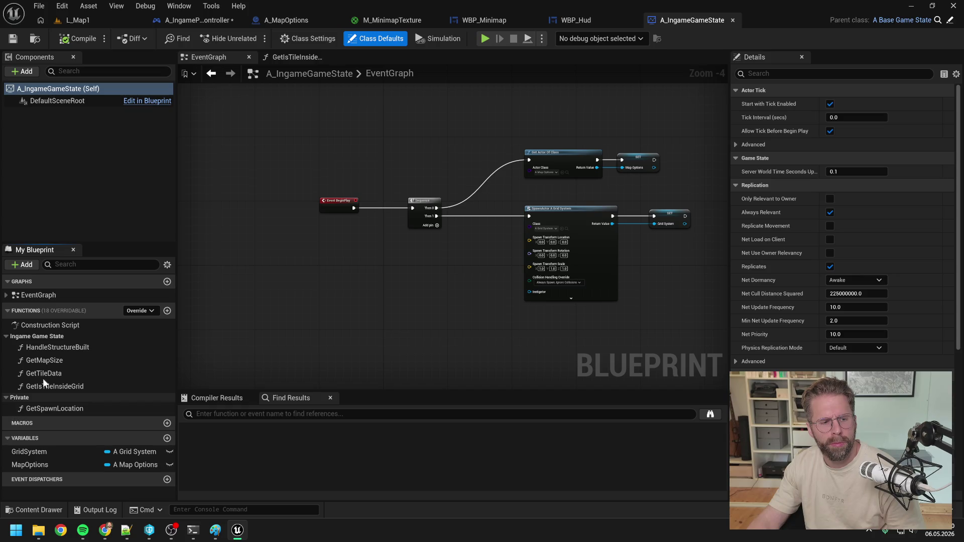
Search 'grid sys' in content and open A_GridSystem with its function list expanded.
key(ctrl+space)
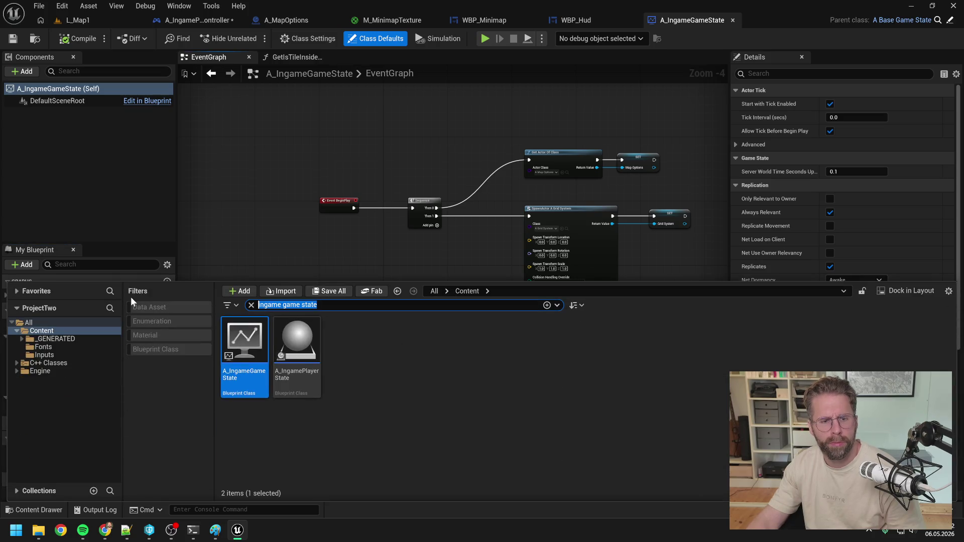
text(grid sys)
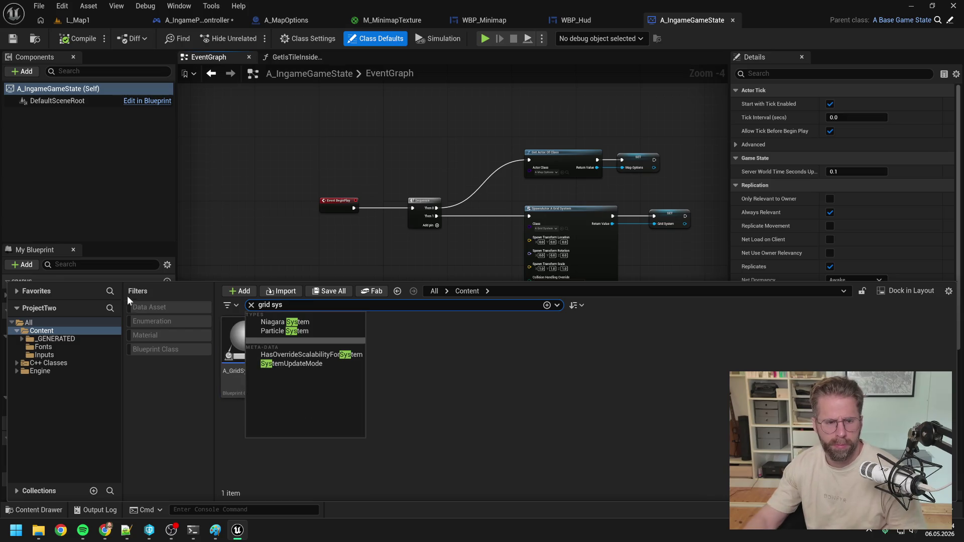
key(Return)
click(254, 342)
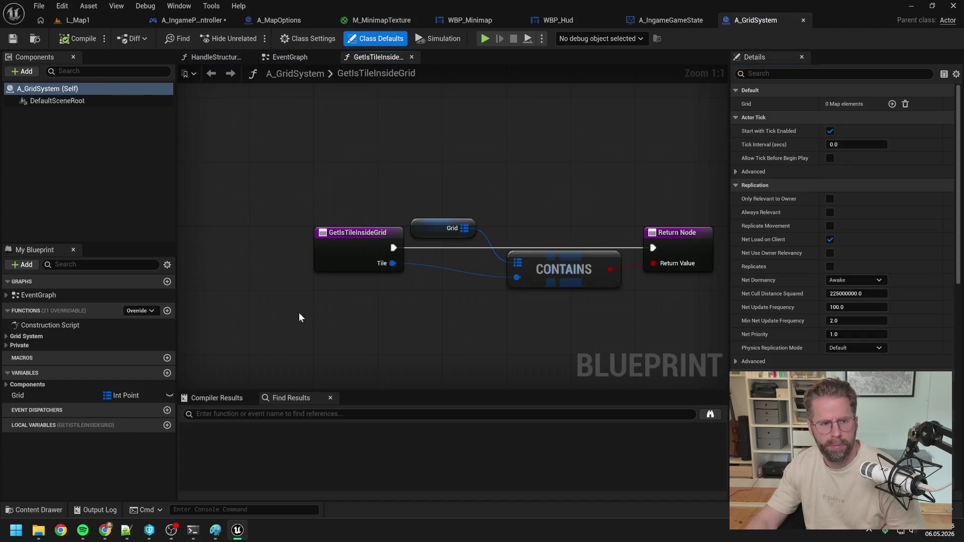
click(20, 337)
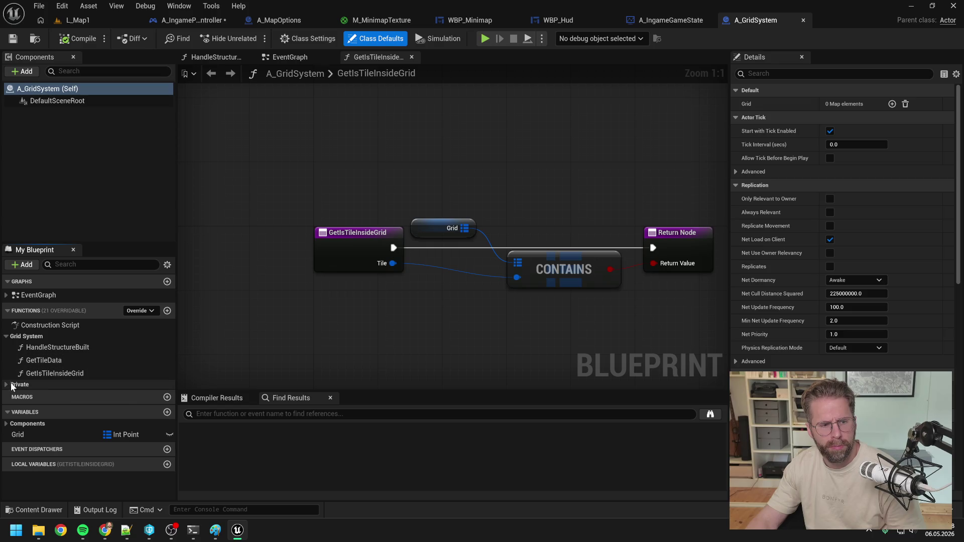
Close all graphs except EventGraph and inspect Get Map Size feeding Generate Grid.
right_click(283, 56)
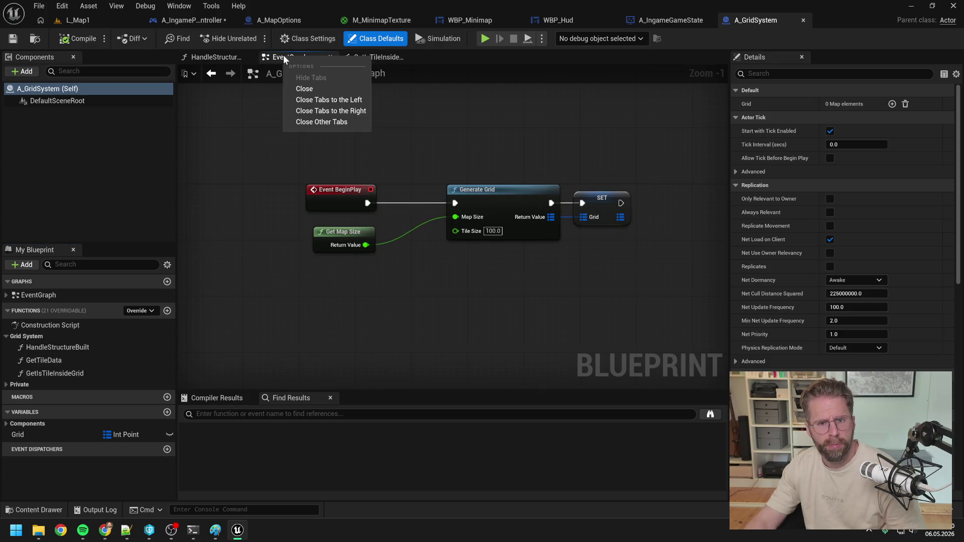
click(321, 121)
drag(408, 165, 390, 165)
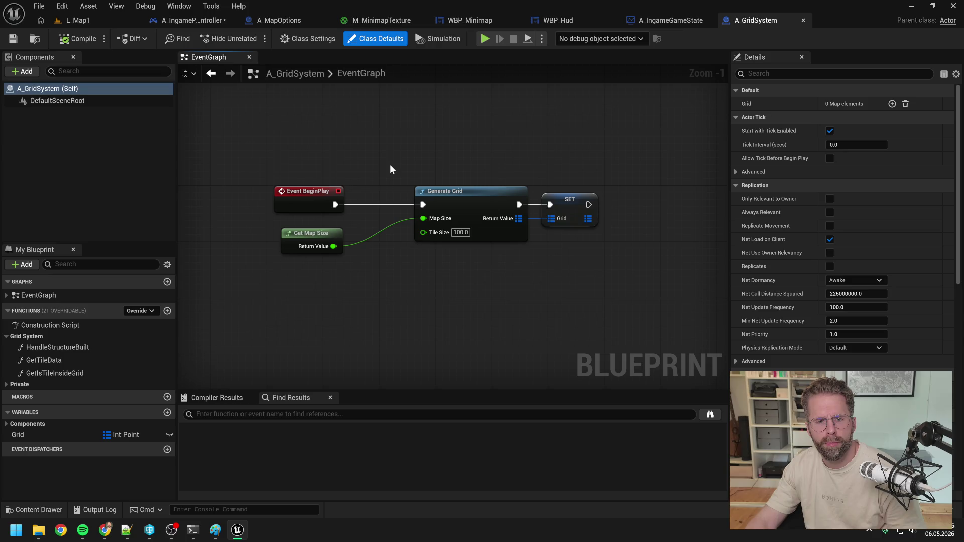
click(316, 244)
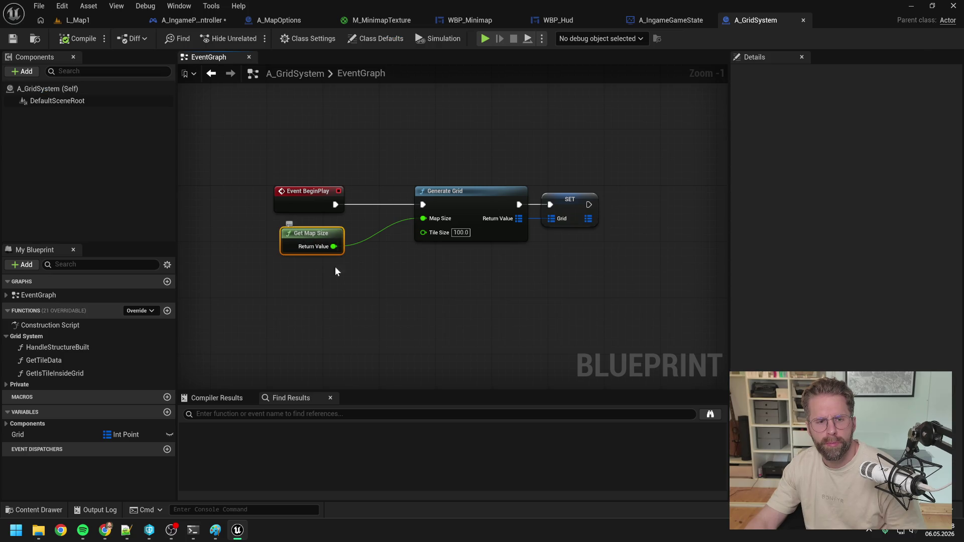
click(349, 275)
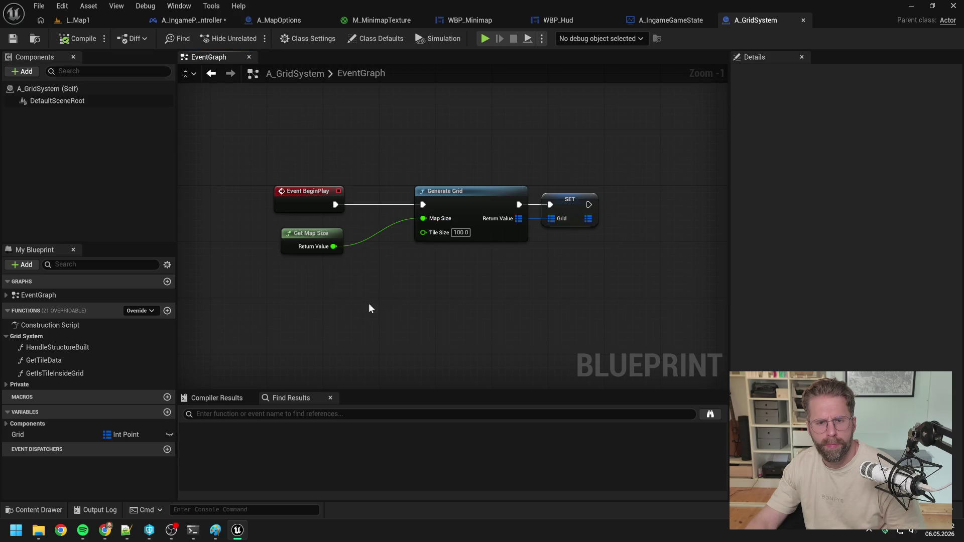
click(193, 530)
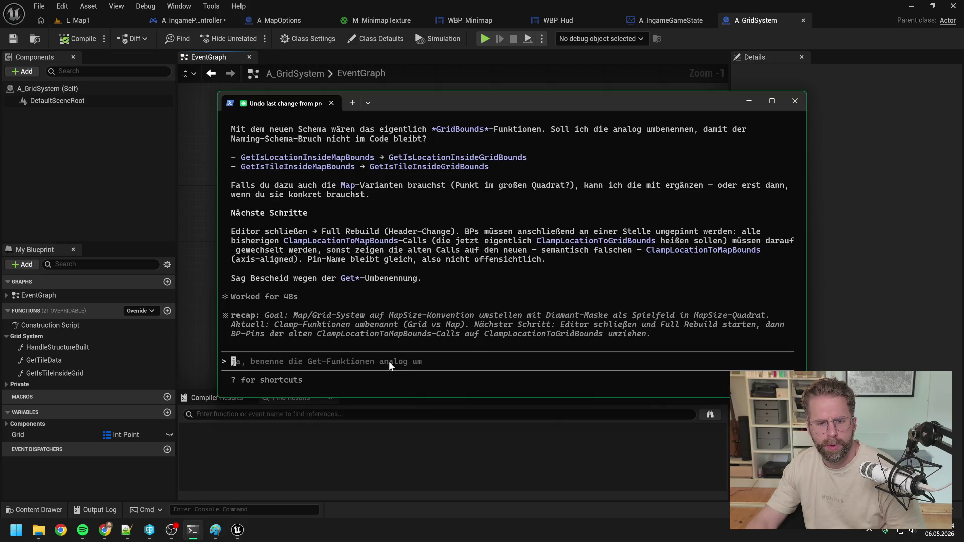
Tell Claude ClampLocationToMapBounds is unused and can be removed entirely, then send 'warte'.
drag(437, 101, 578, 126)
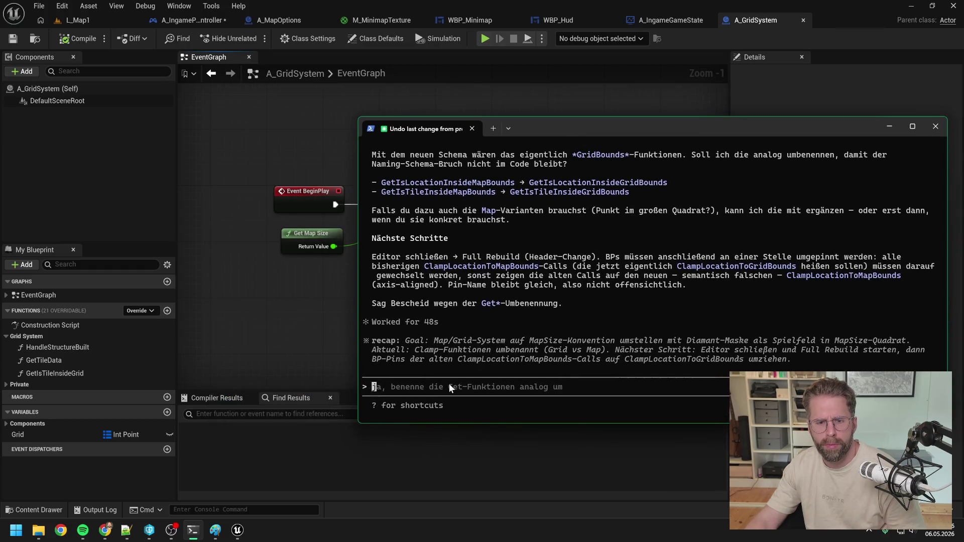
text(ClampL)
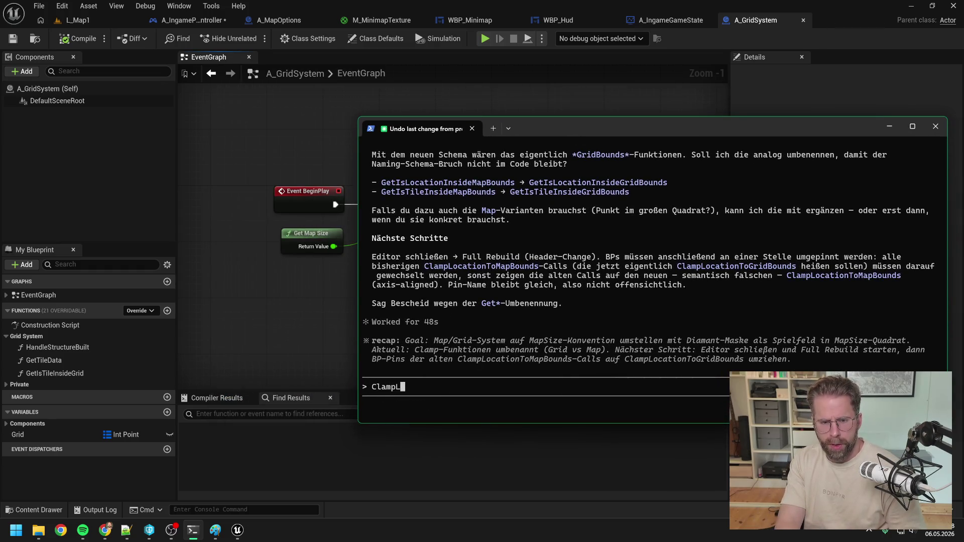
text(ocationToMapB)
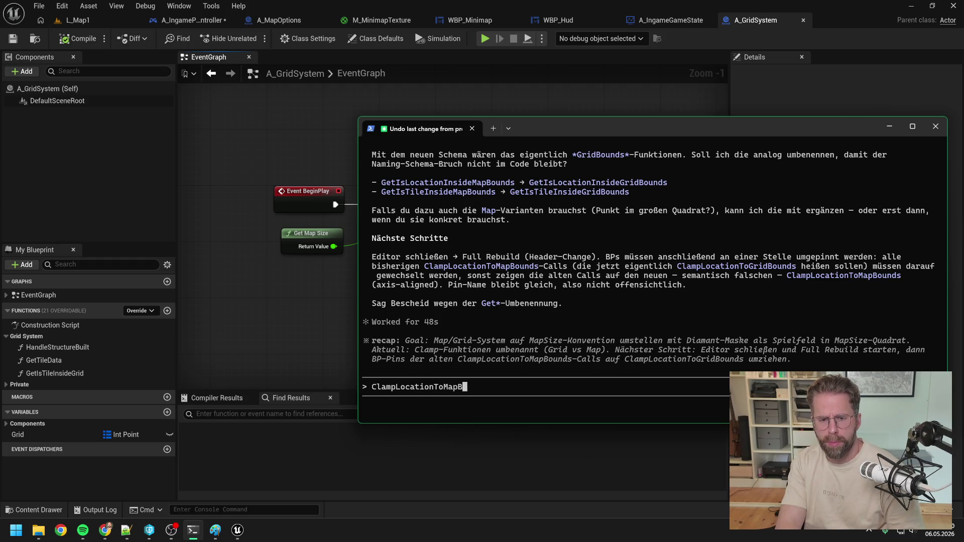
text(ounds wird gar nic)
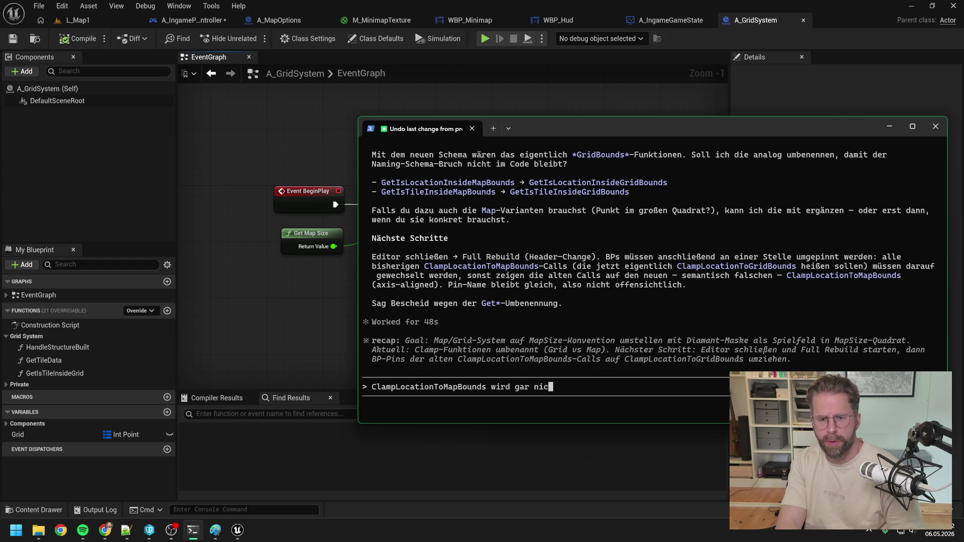
text(ht benutzt, kann al)
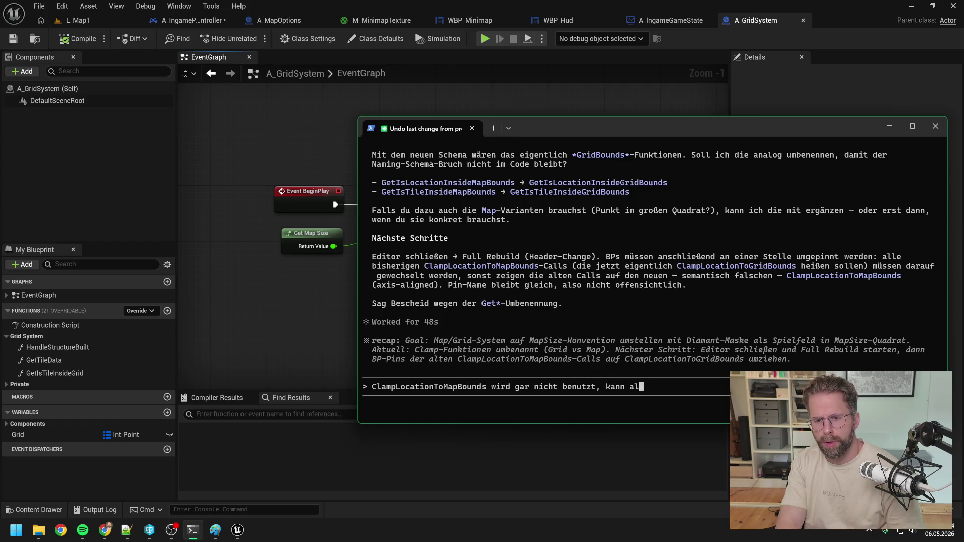
text(so komplett platt g)
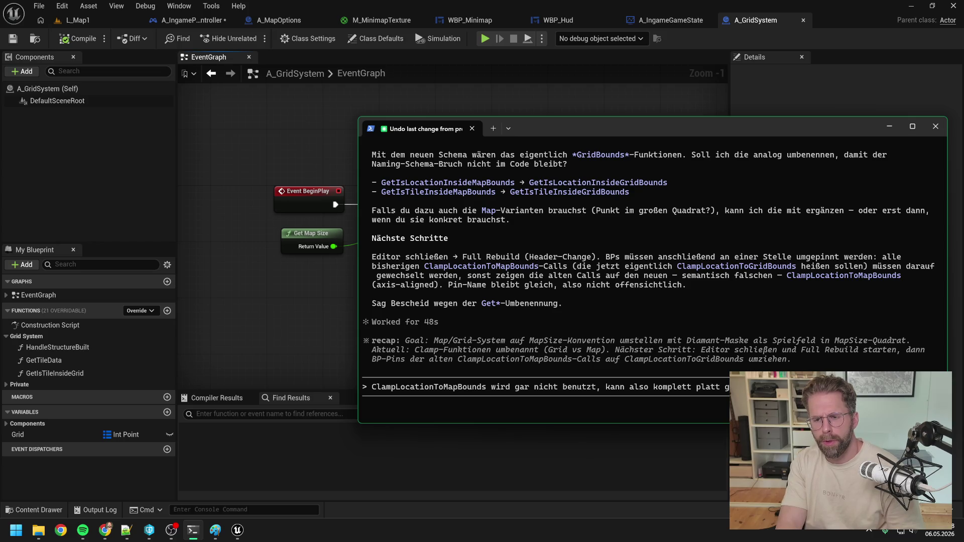
key(Return)
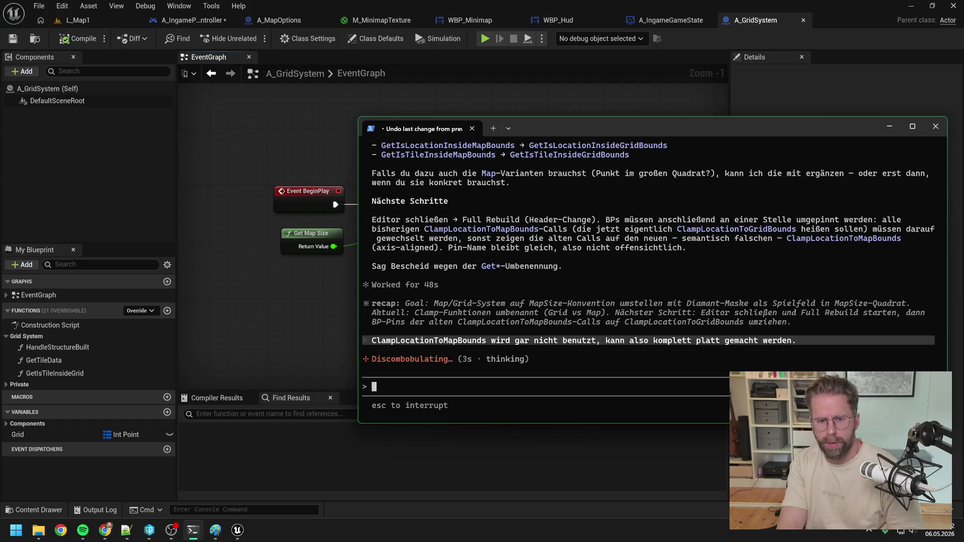
text(warte)
key(Return)
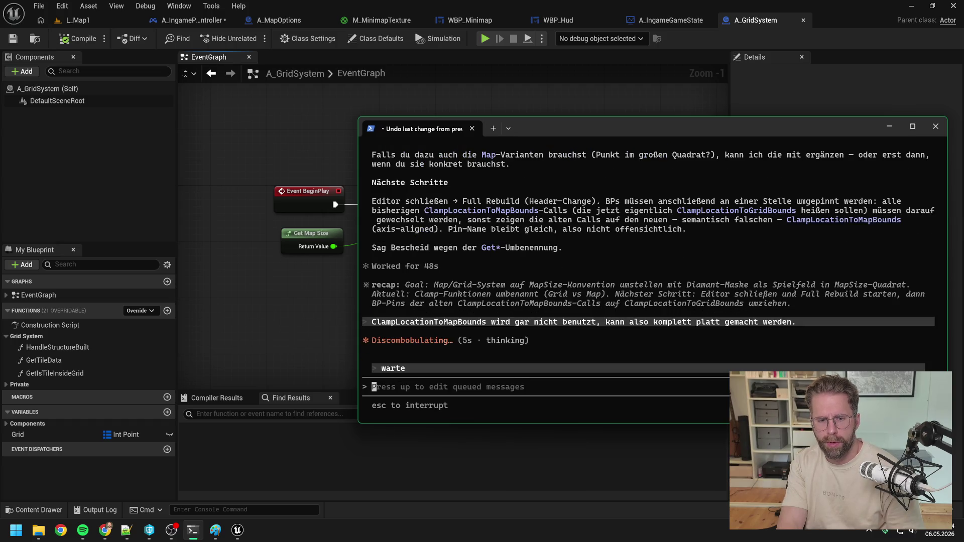
Draft further requested changes: MapSize, like GetTileSize, as single source of truth; no internal C++ functions.
text(Außerdem)
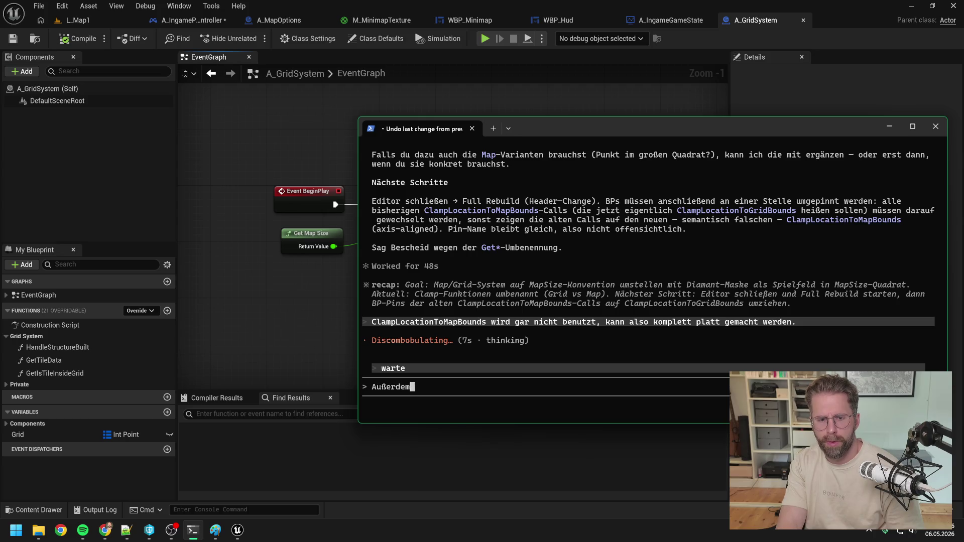
text( folgende )
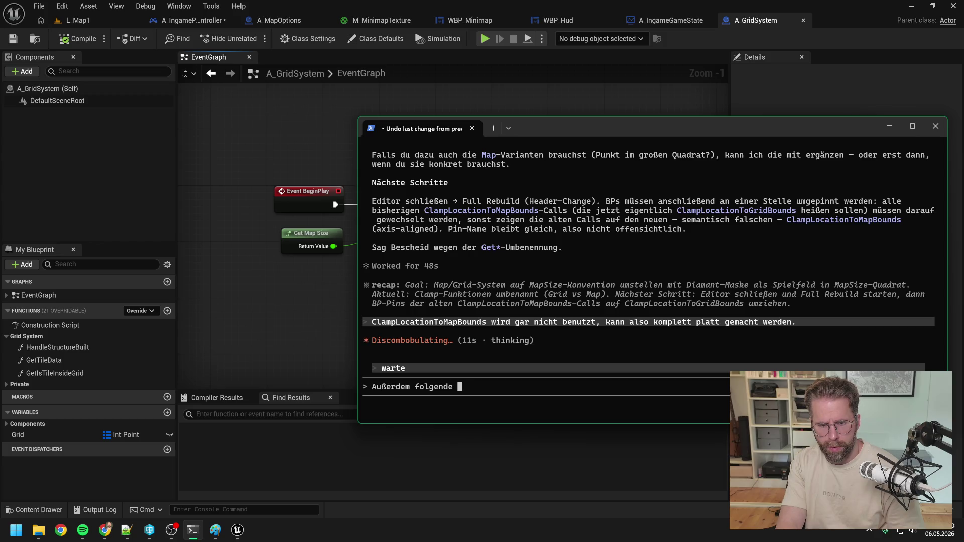
text(Wunschä)
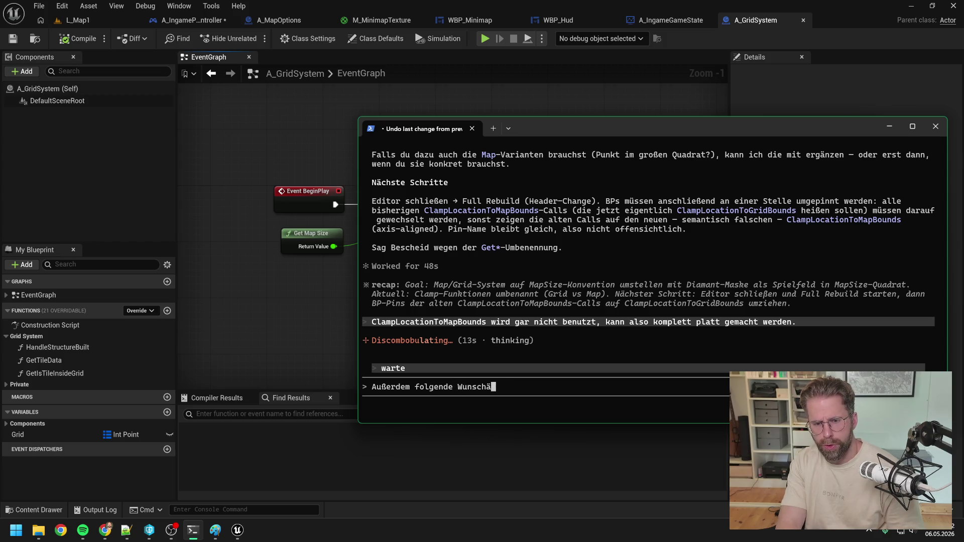
text(nderungen:)
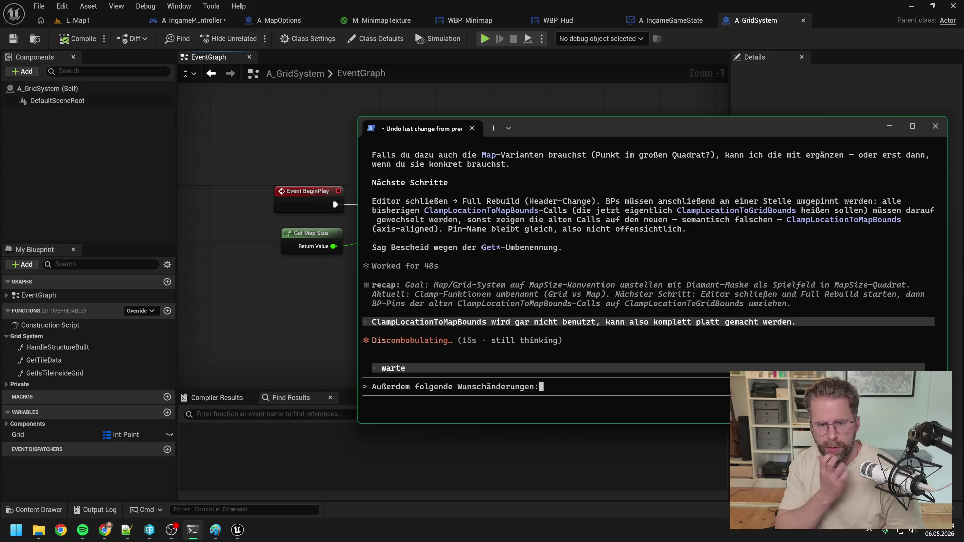
drag(553, 126, 721, 131)
text(Ich)
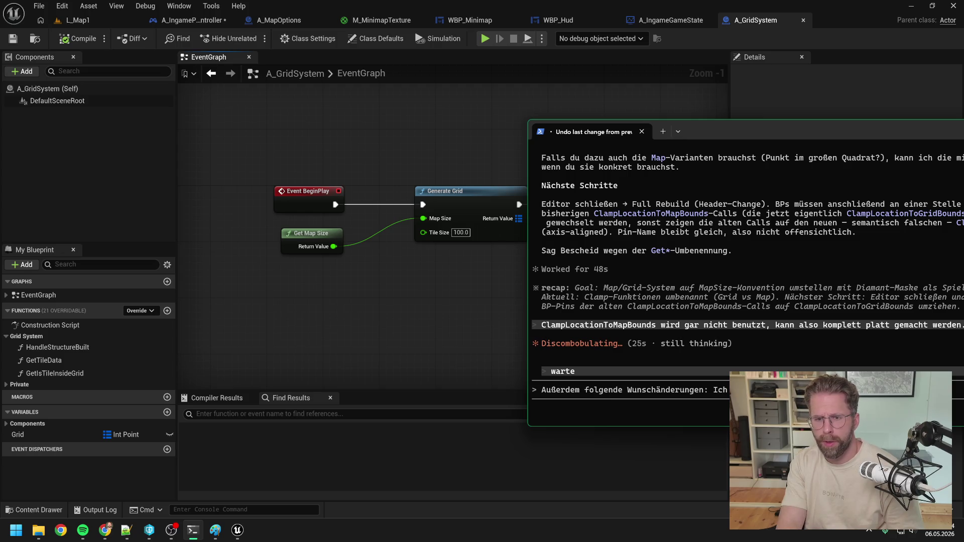
text(t)
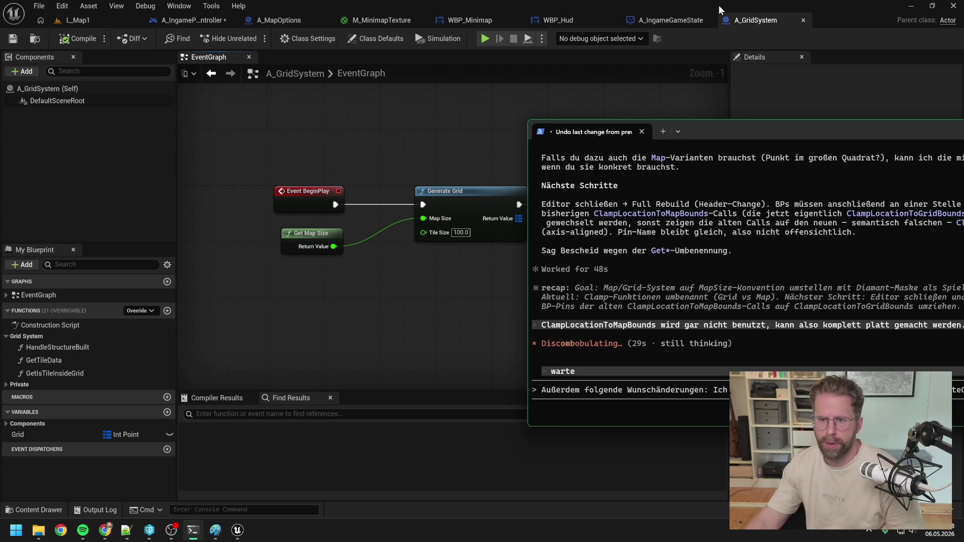
drag(764, 131, 511, 119)
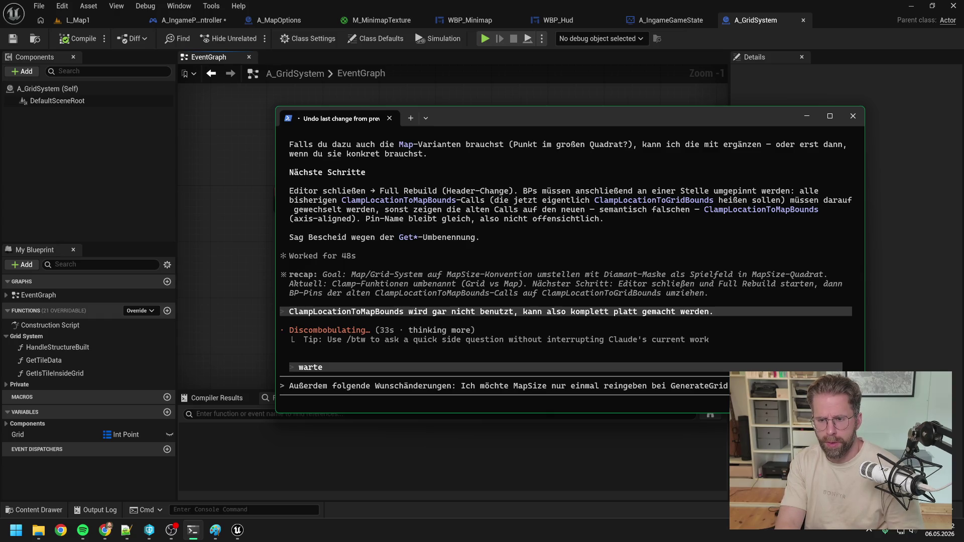
text(GetTile)
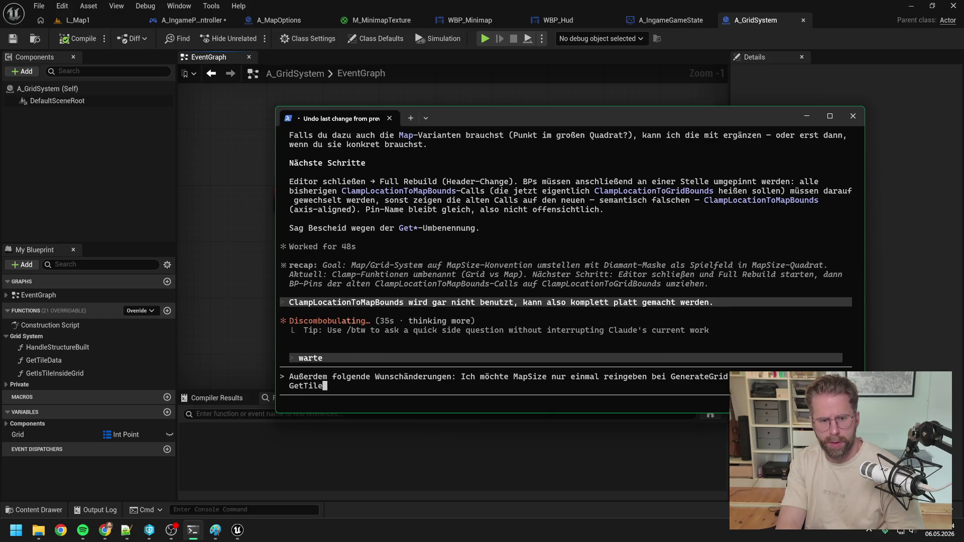
text(Size als Singl)
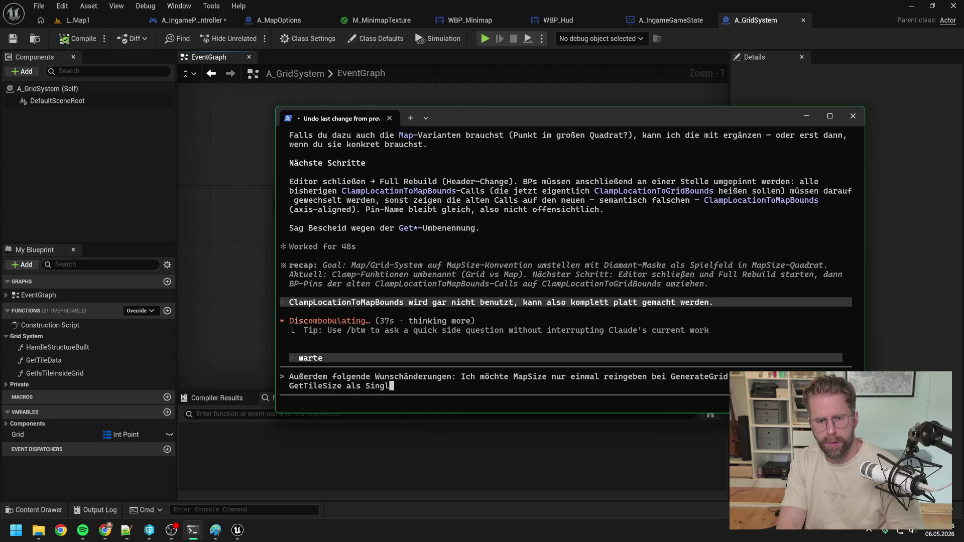
text(eSourceOfThr)
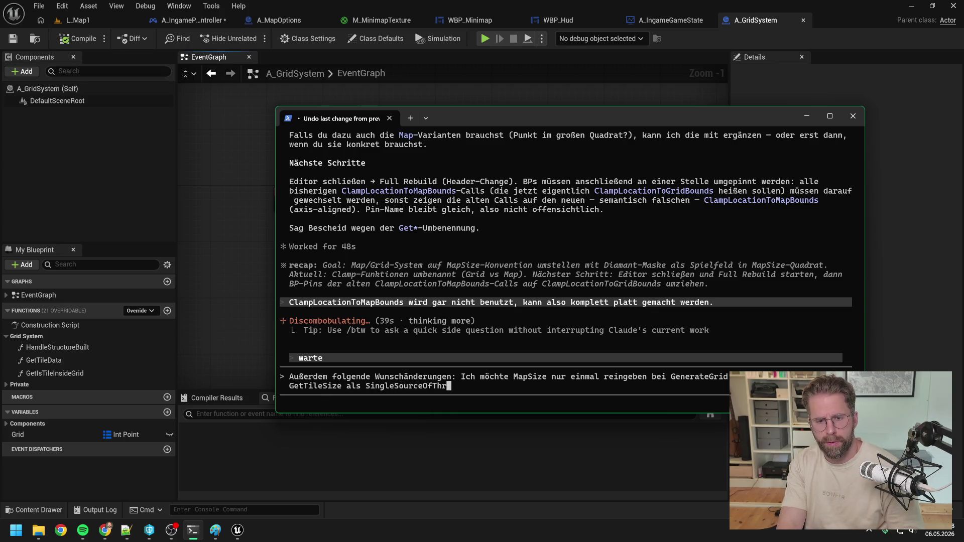
text(uth verw)
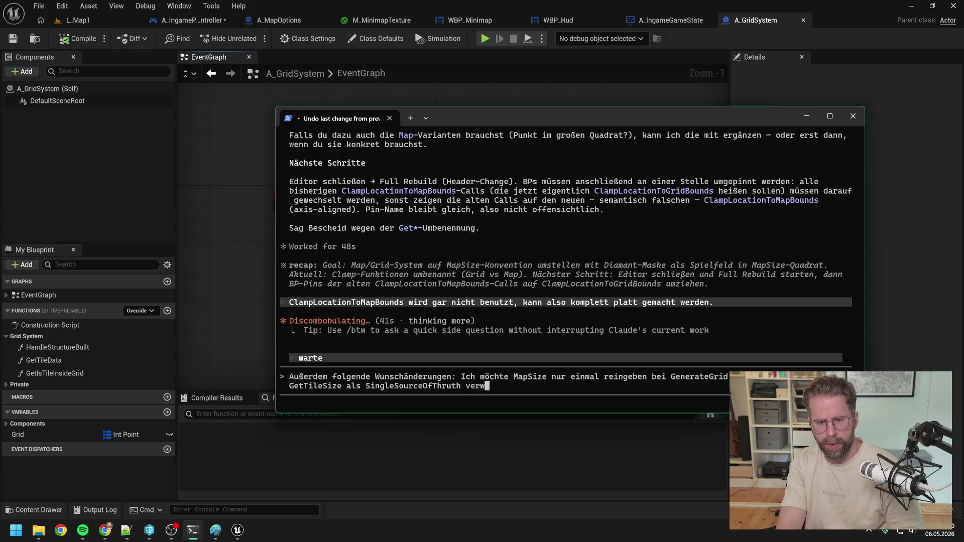
text(endet werden. Als)
text(o auch)
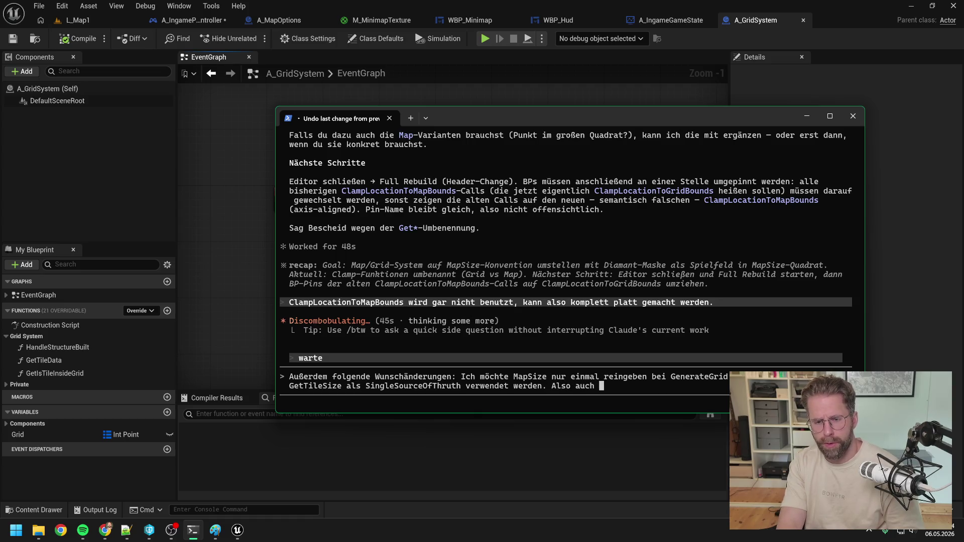
key(BackSpace)
key(BackSpace)
key(BackSpace)
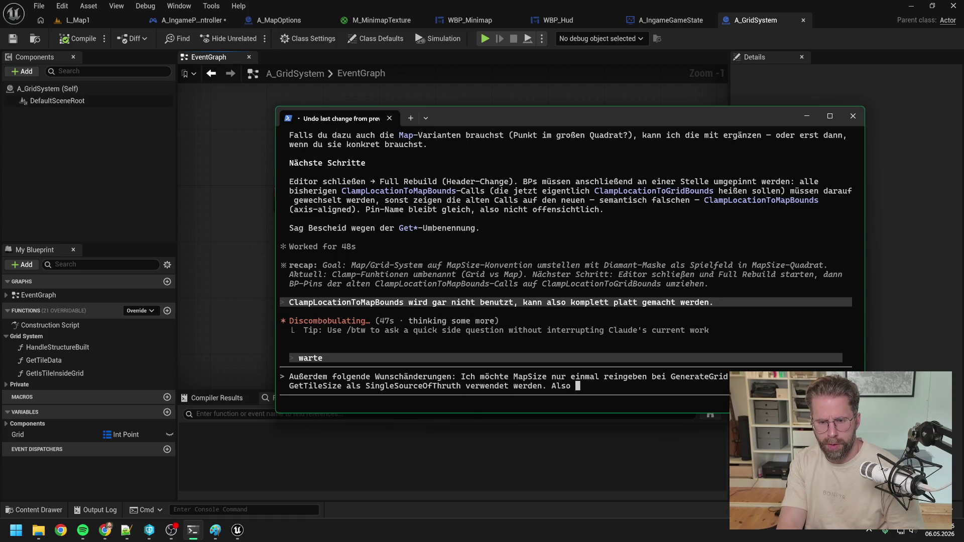
text(C++ int)
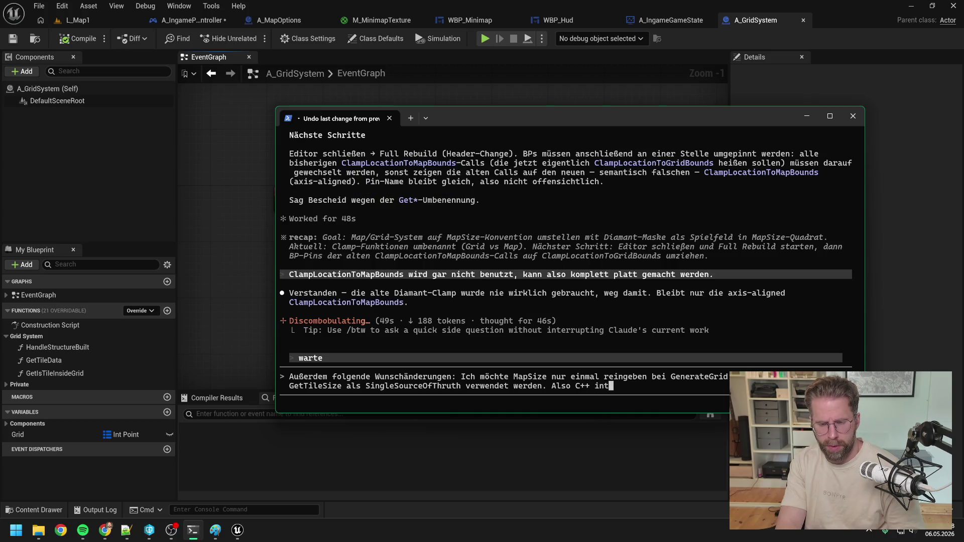
text(ern brauchen wi)
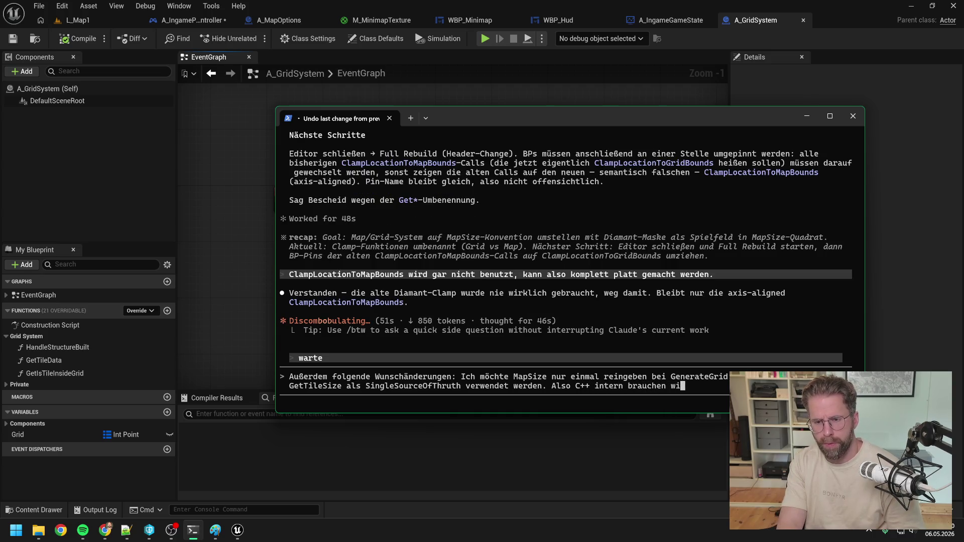
text(r keine fu )
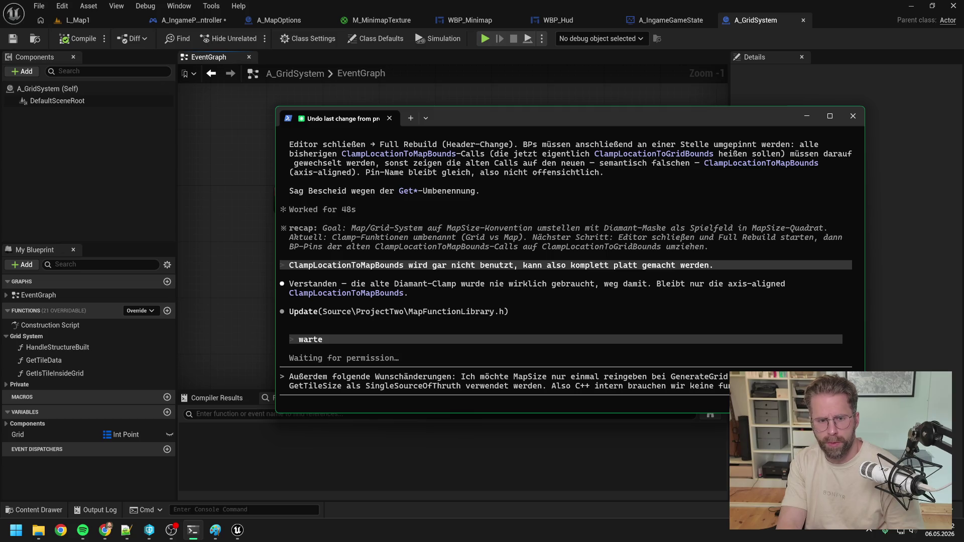
text(noch)
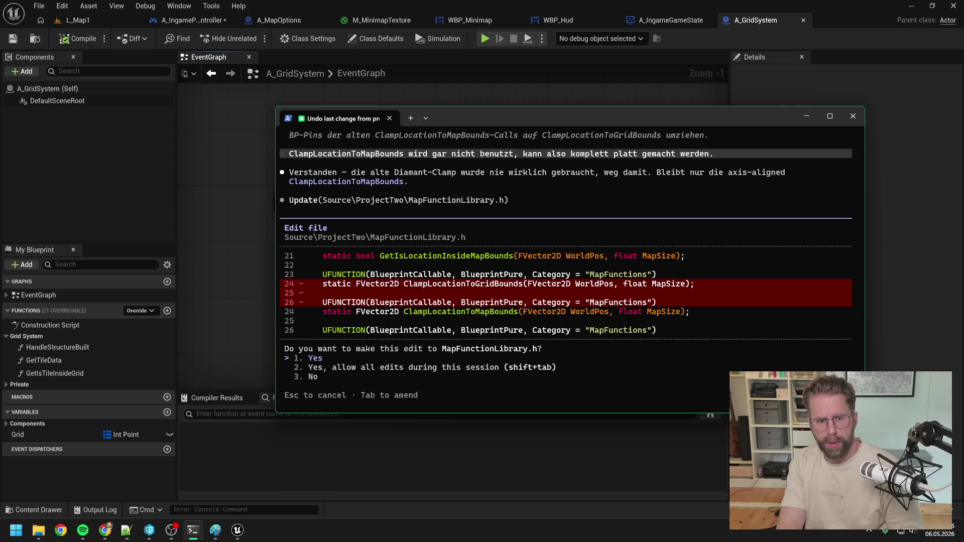
Reject the MapFunctionLibrary.h edit deleting ClampLocationToGridBounds and remove 'noch' from the draft.
scroll(443, 146, down, 3)
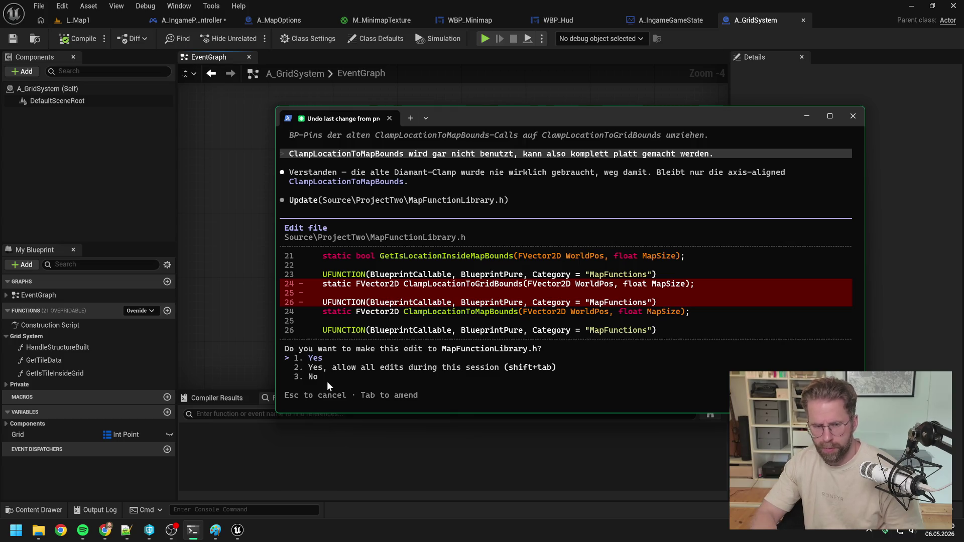
key(Escape)
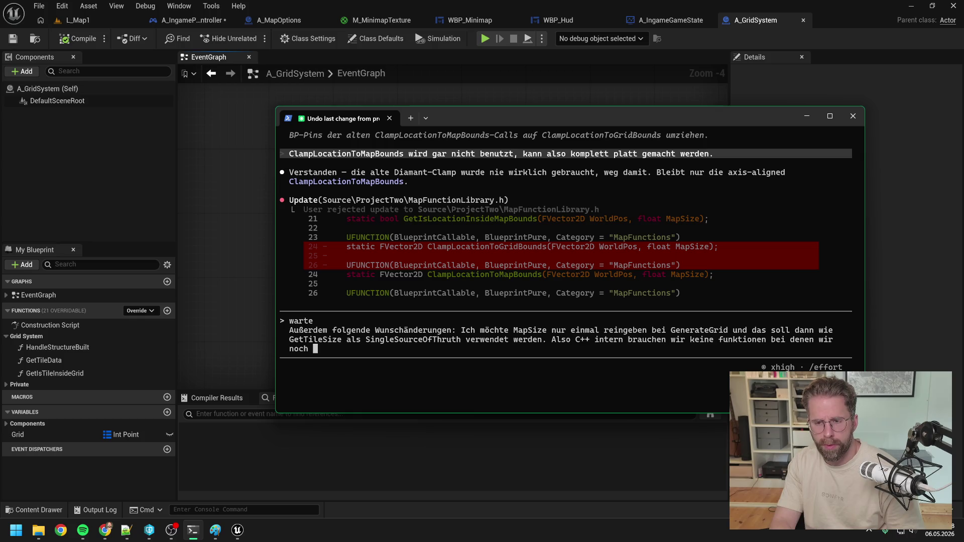
key(BackSpace)
key(BackSpace)
key(BackSpace)
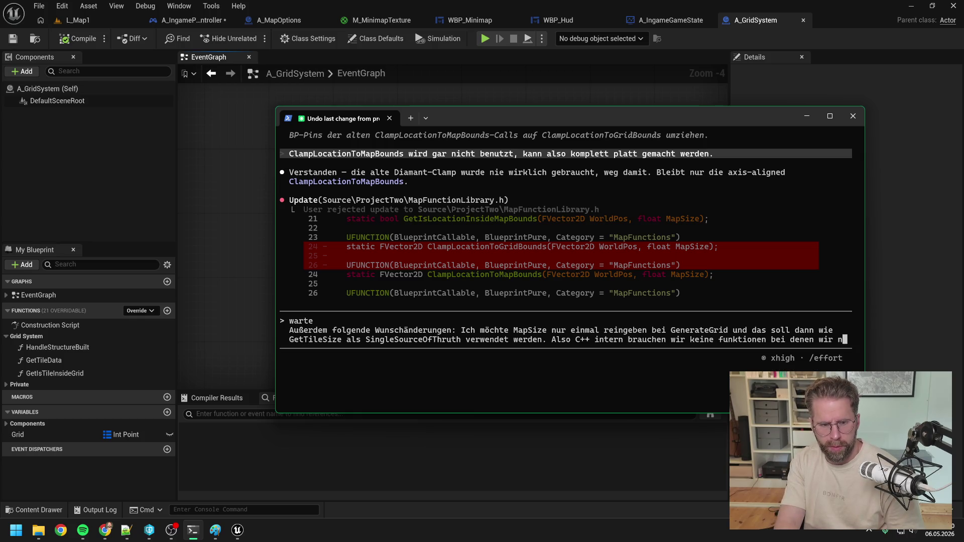
Continue the German request: enter MapSize only once, add a pure Blueprint GetMapSize like TileSize, begin naming ClampLocationTo….
text(MapSize dann nochm)
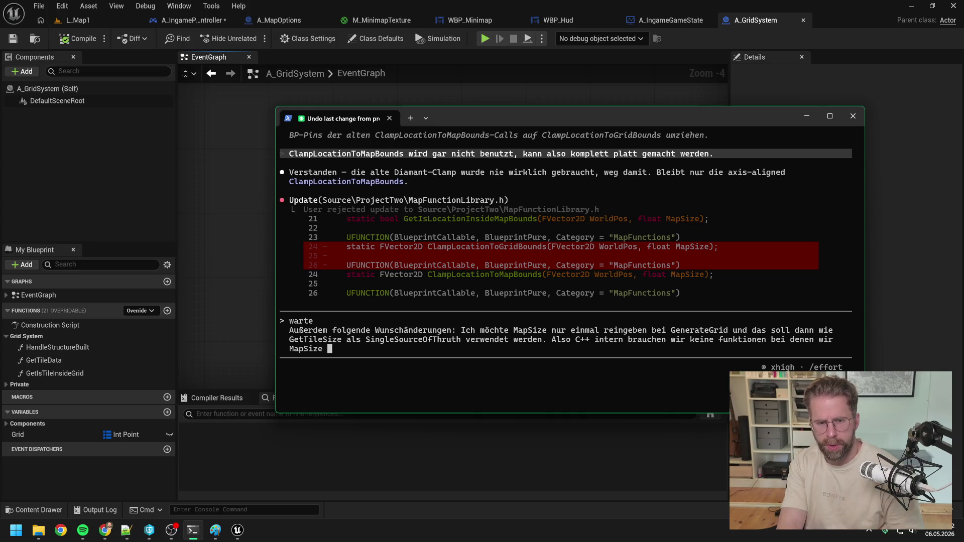
text(al rei)
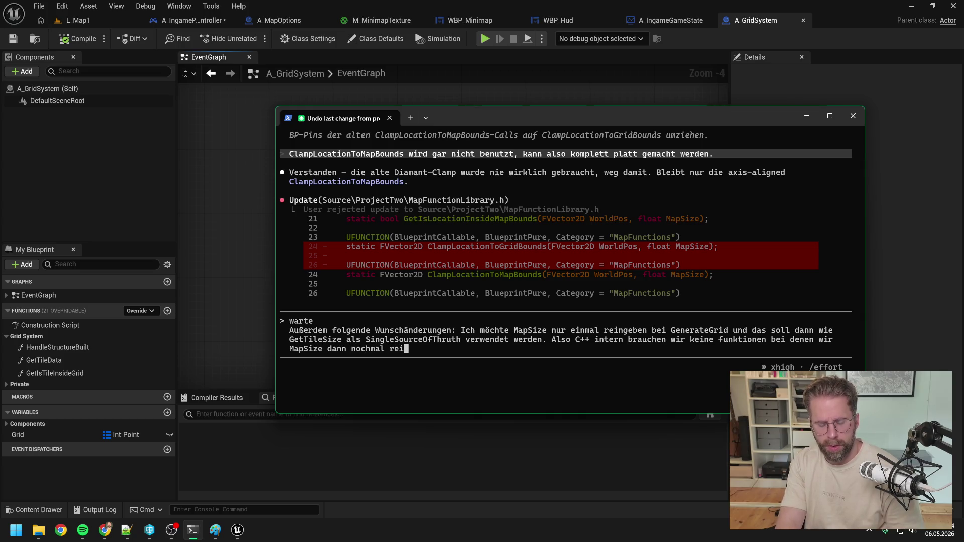
text(ngeben.)
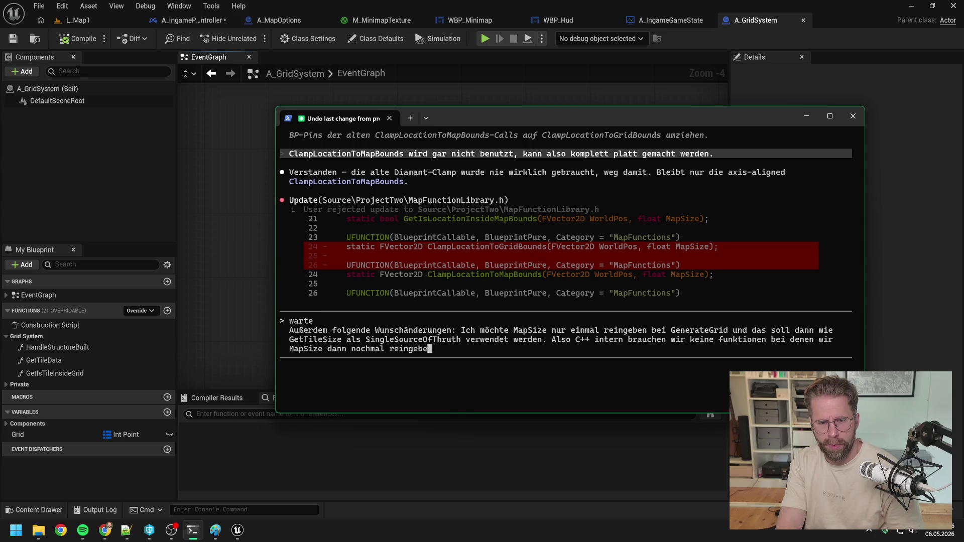
key(BackSpace)
text(, )
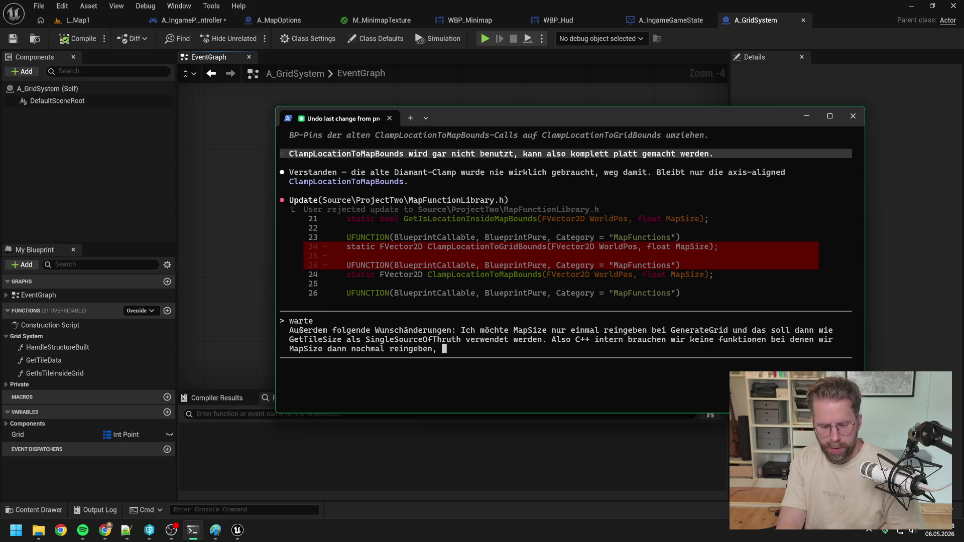
text(außerdem GetMa)
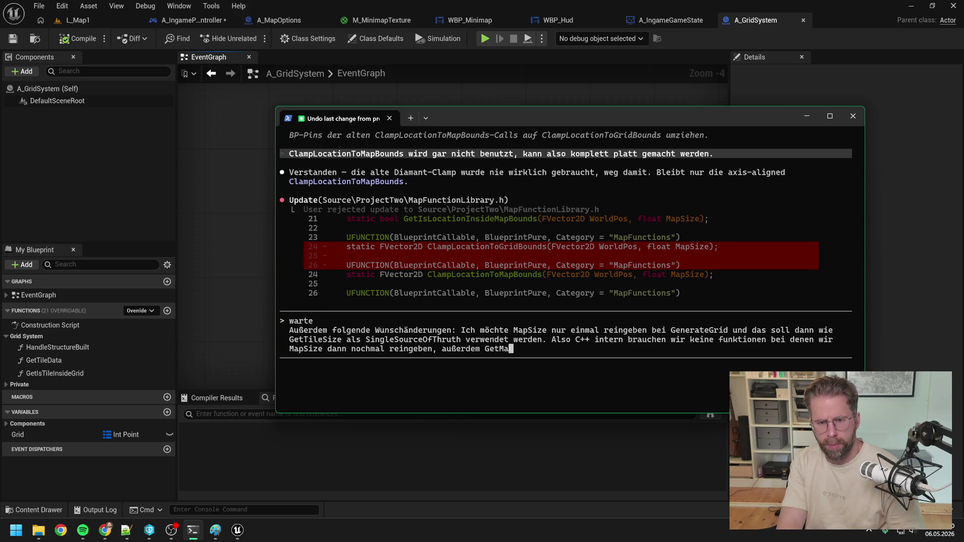
text(pSize als Blue)
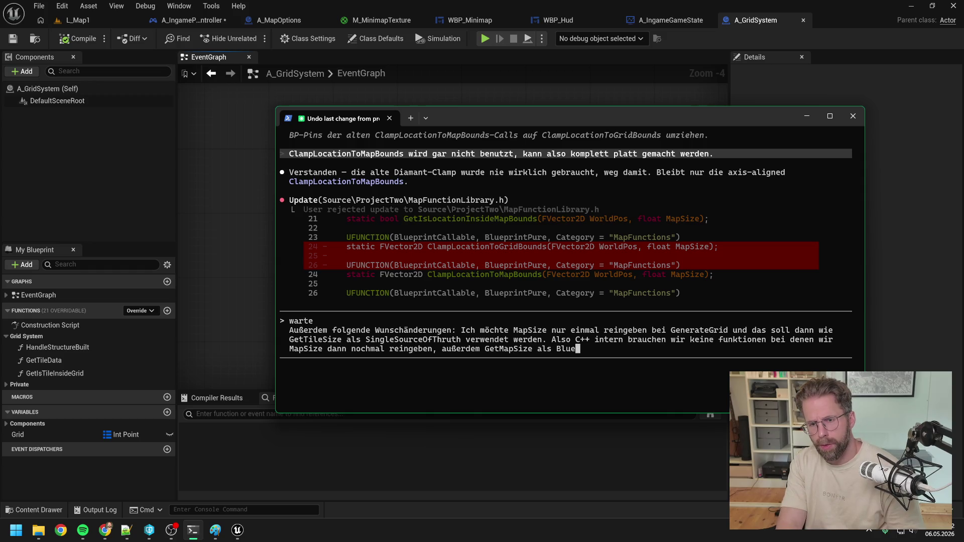
text(print variant)
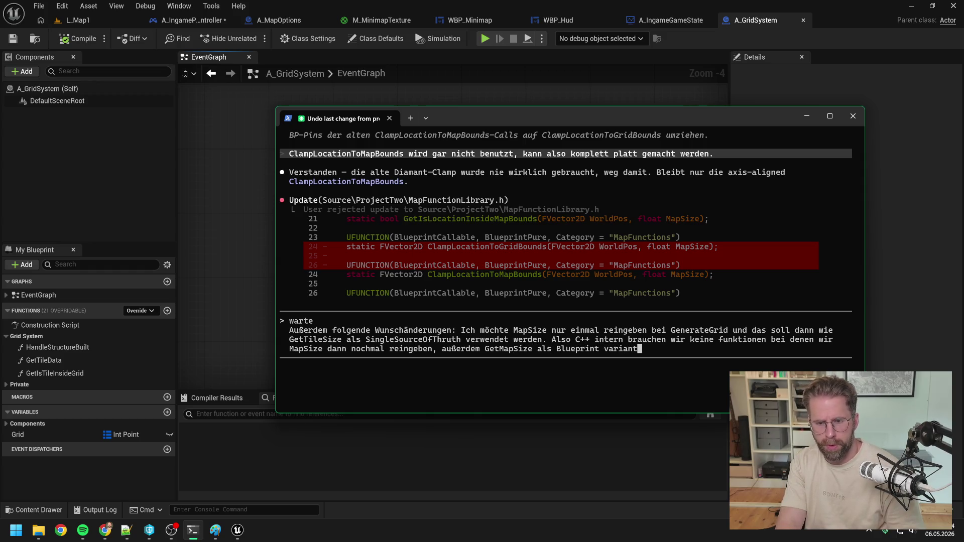
text(e pure)
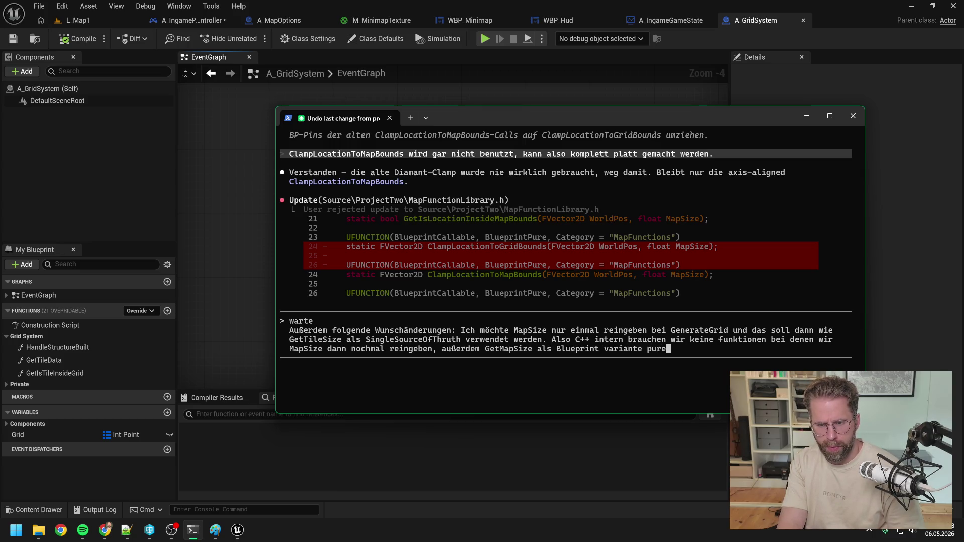
text( bauen)
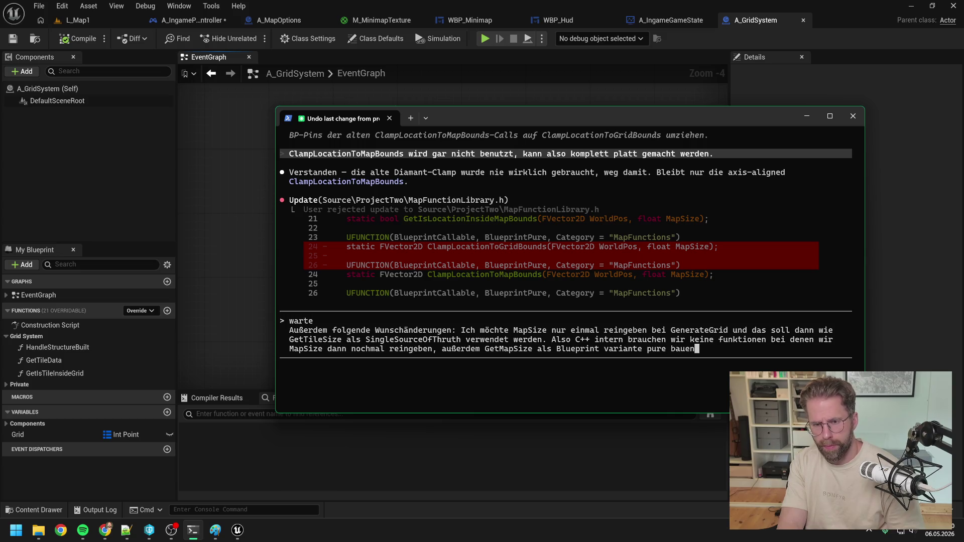
text( wie bei TIl)
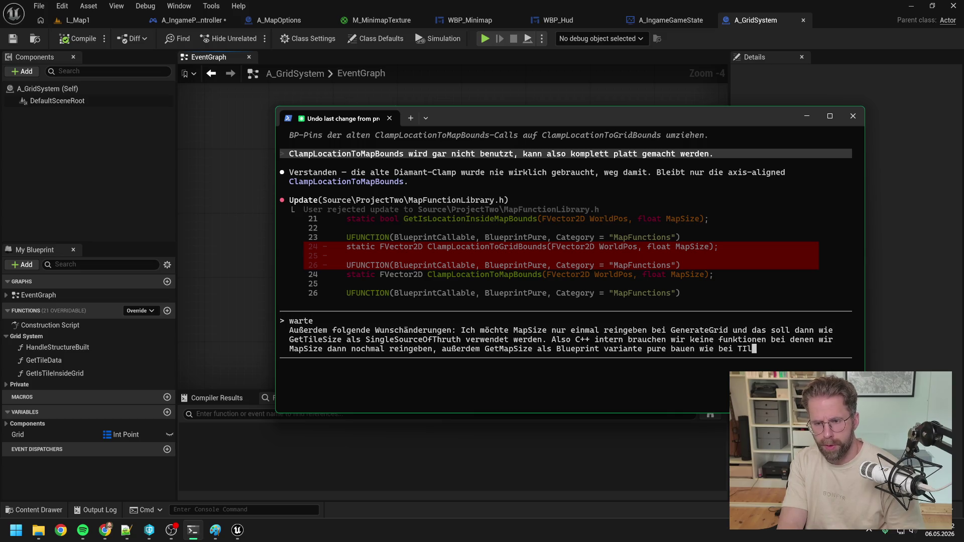
key(BackSpace)
key(BackSpace)
text(ileSiz)
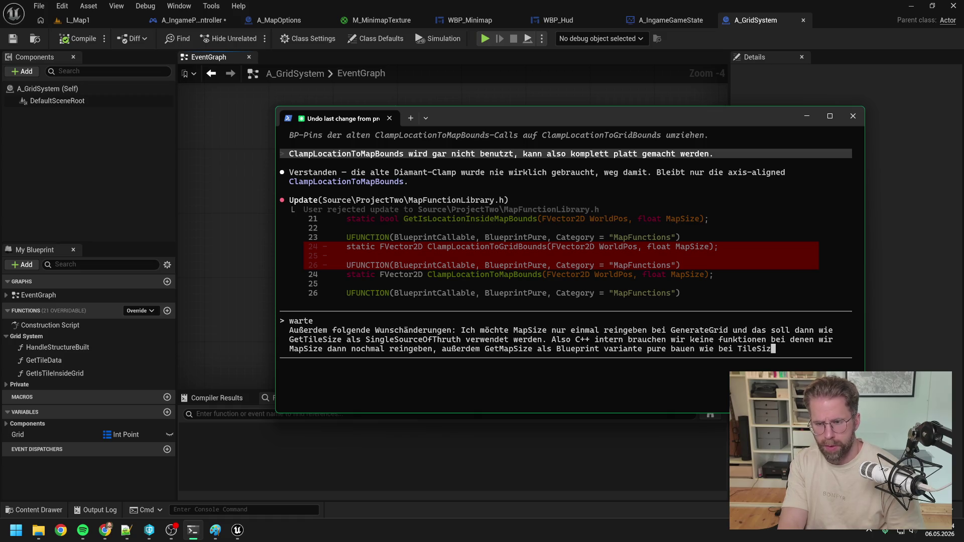
text(e. So d)
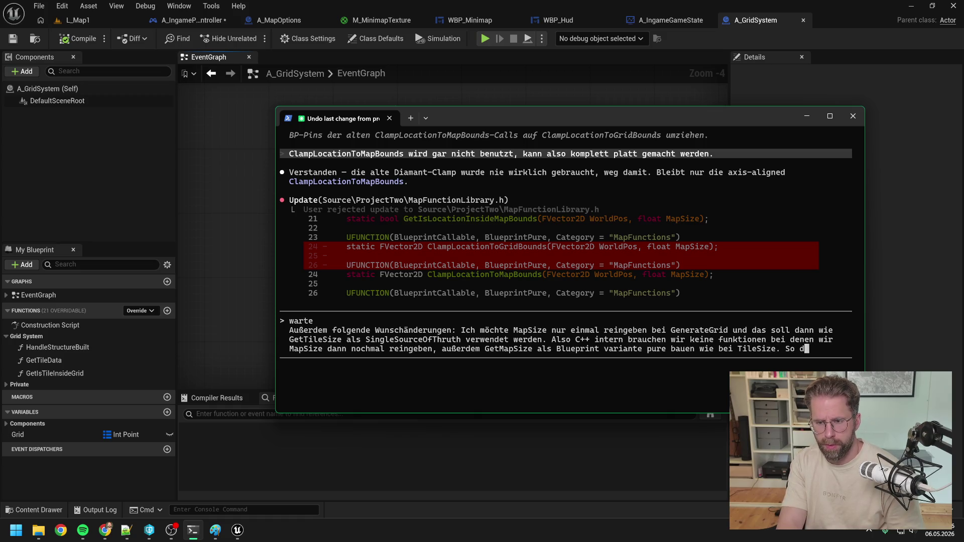
key(BackSpace)
text(nun gehts los)
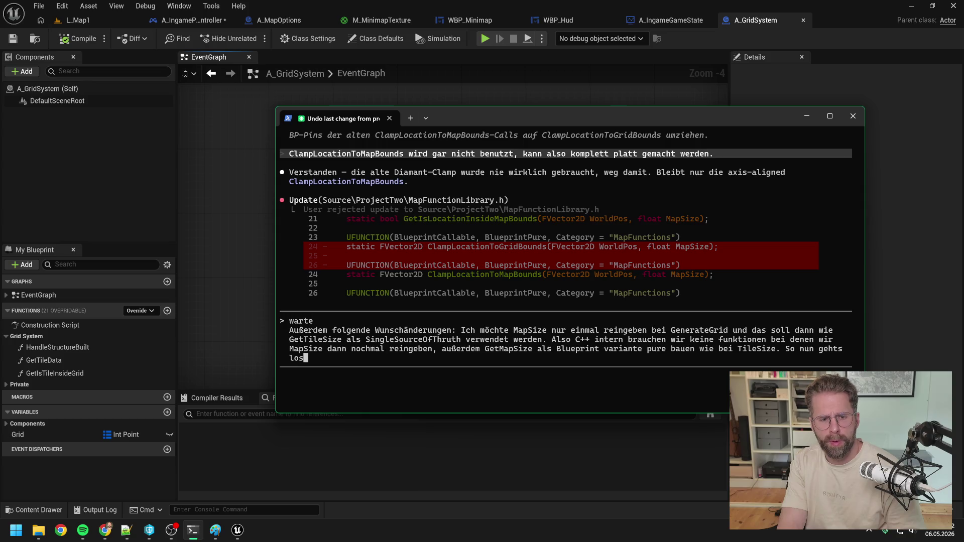
text(. )
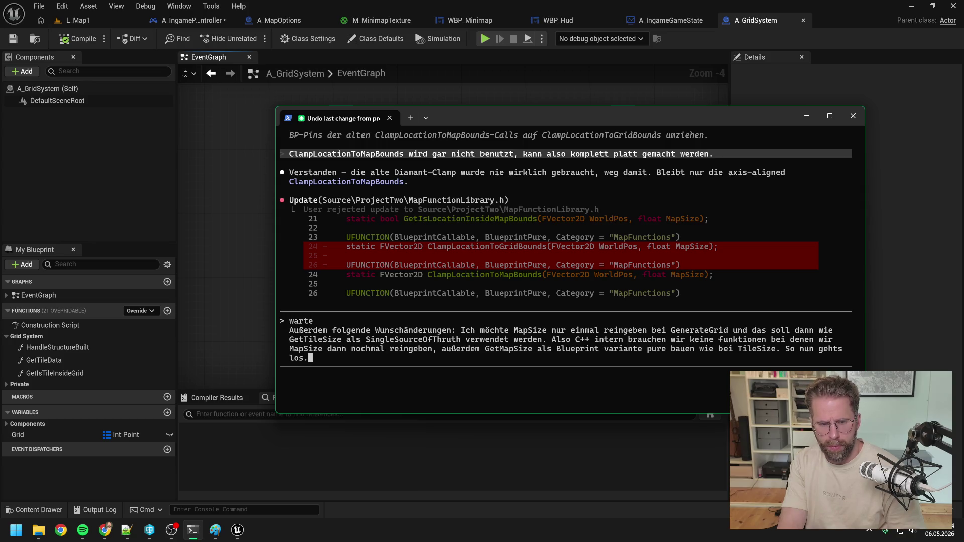
text(Also auch )
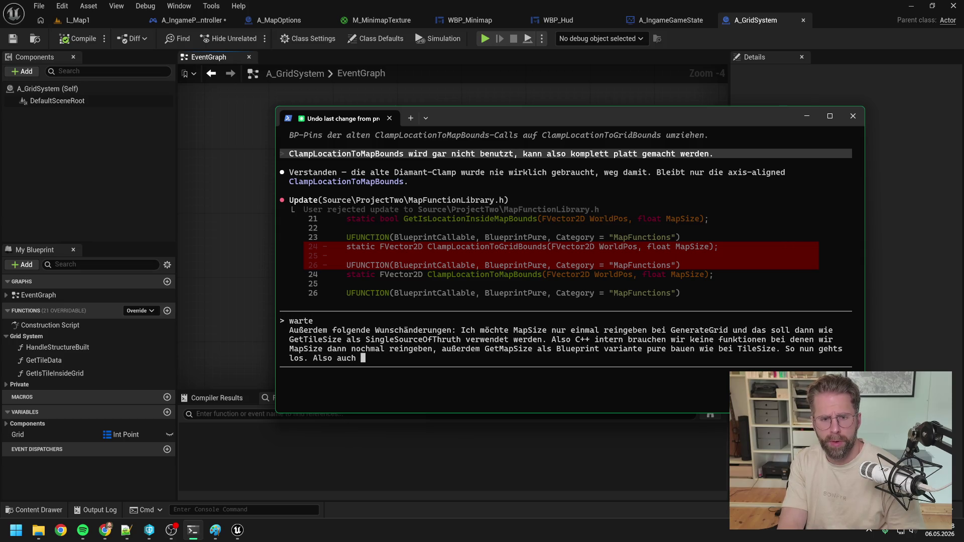
text(Clam)
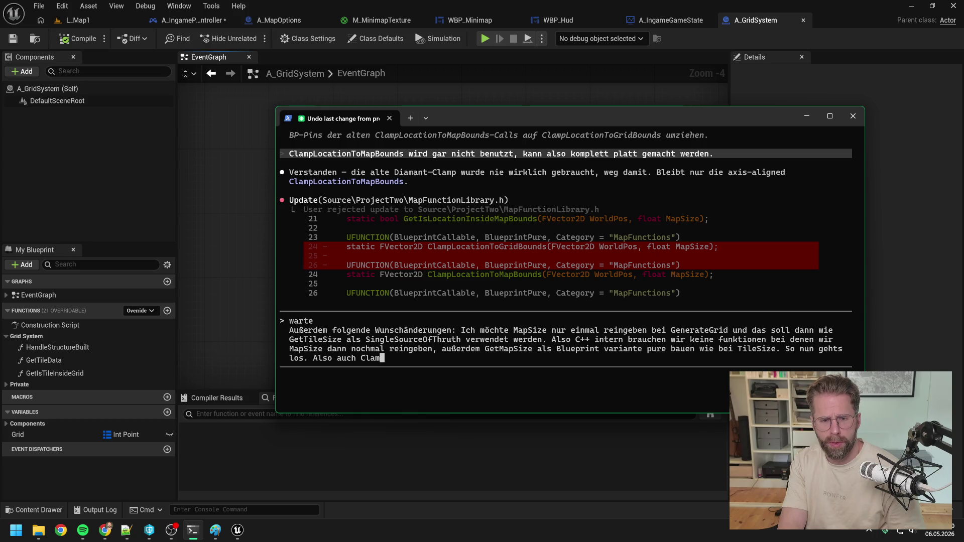
text(pLocat)
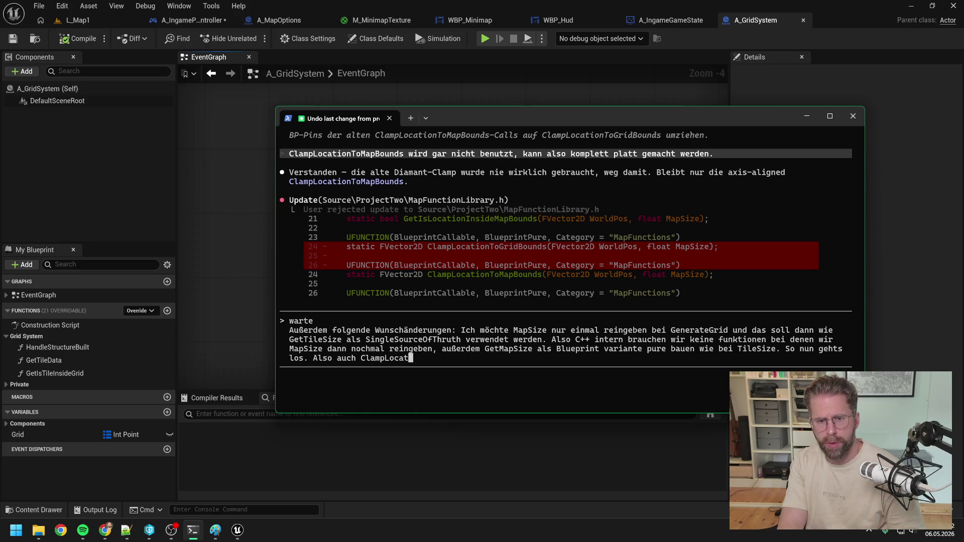
text(ionToG)
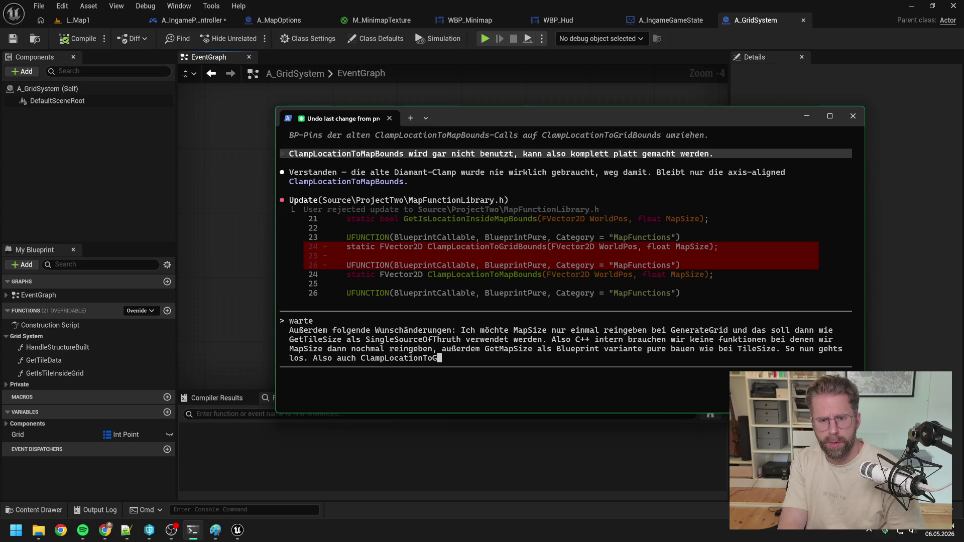
key(BackSpace)
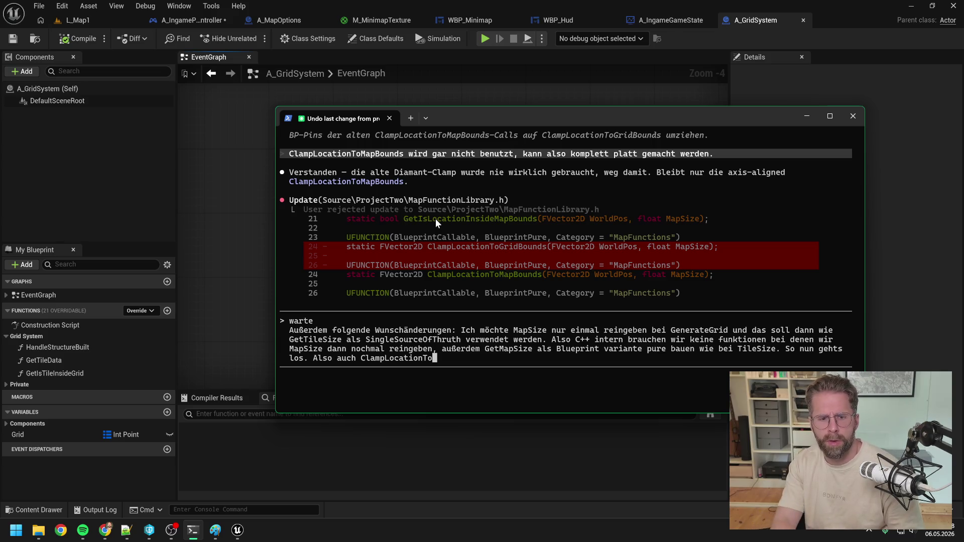
End the request with 'Also nur noch den neuen Clamp behalten und den alten rauswerfen.' and submit it.
key(BackSpace)
key(BackSpace)
key(BackSpace)
key(BackSpace)
key(BackSpace)
key(BackSpace)
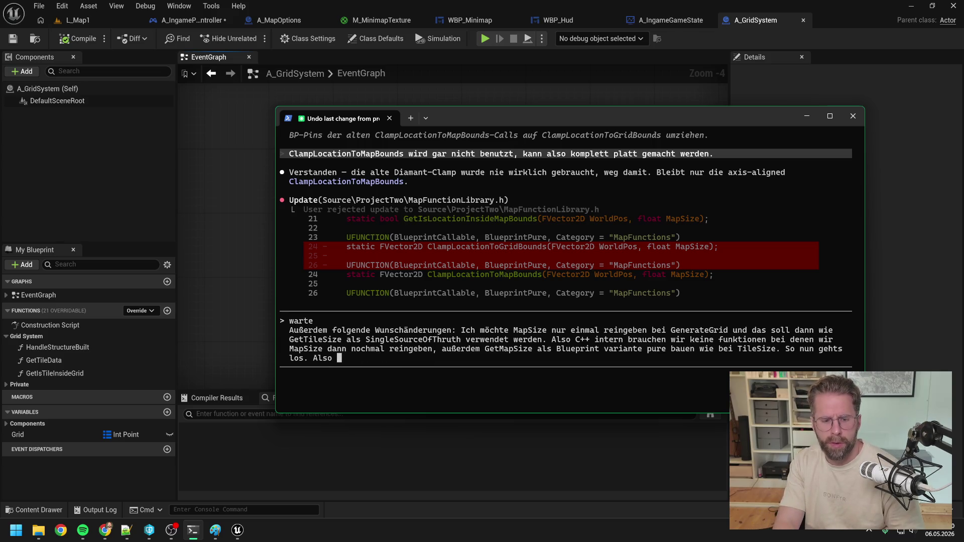
text(nur noch)
key(BackSpace)
key(BackSpace)
key(BackSpace)
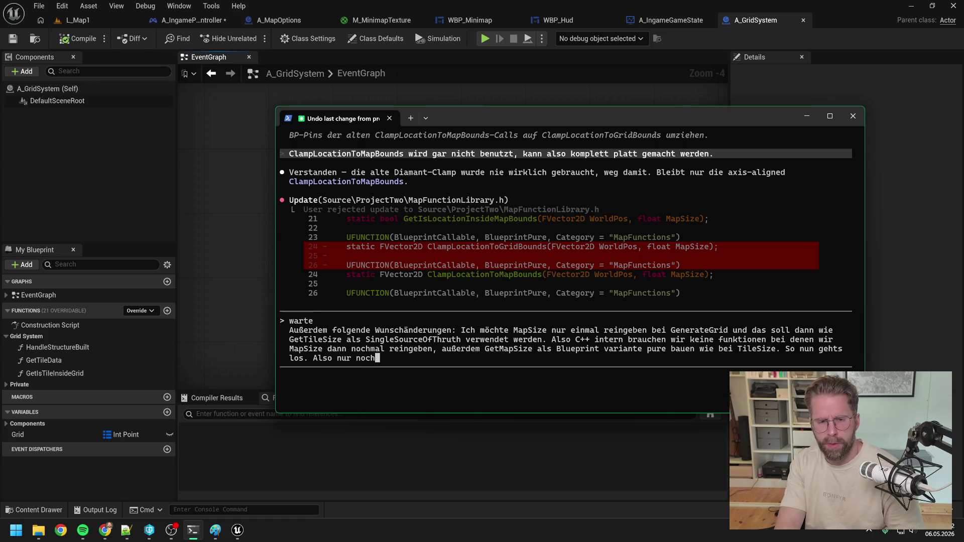
text(noch dennoch)
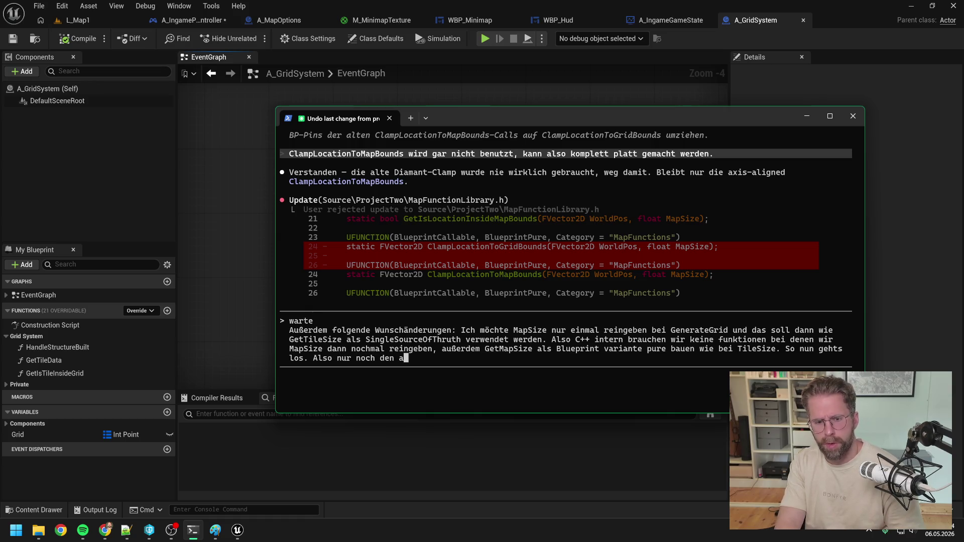
key(BackSpace)
key(BackSpace)
key(BackSpace)
text(eu)
key(BackSpace)
key(BackSpace)
key(BackSpace)
text(ne)
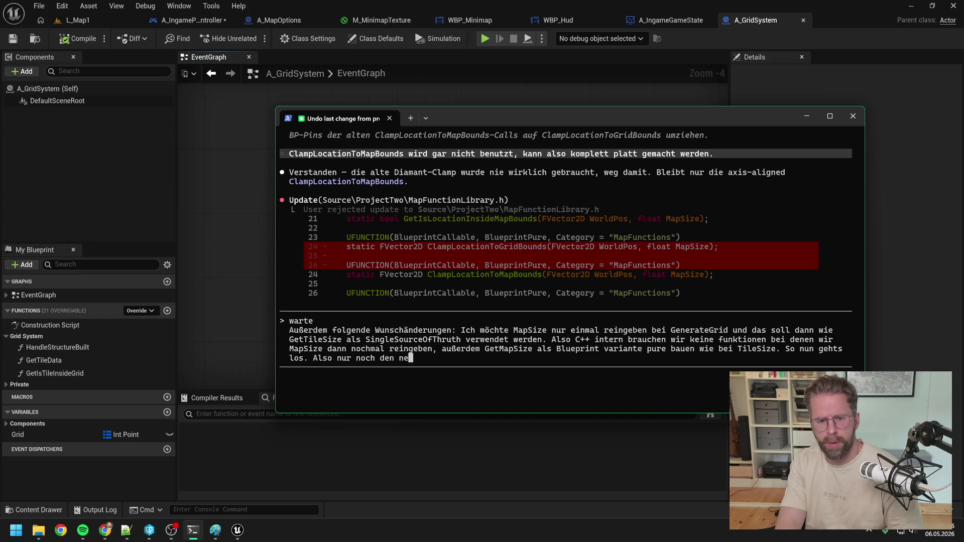
text(uen Clamp beha)
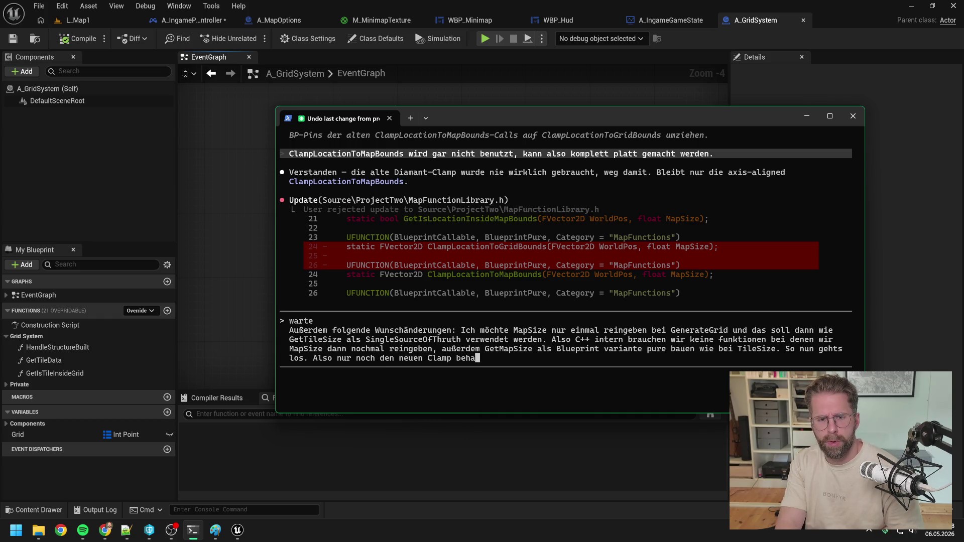
text(lten und den alt)
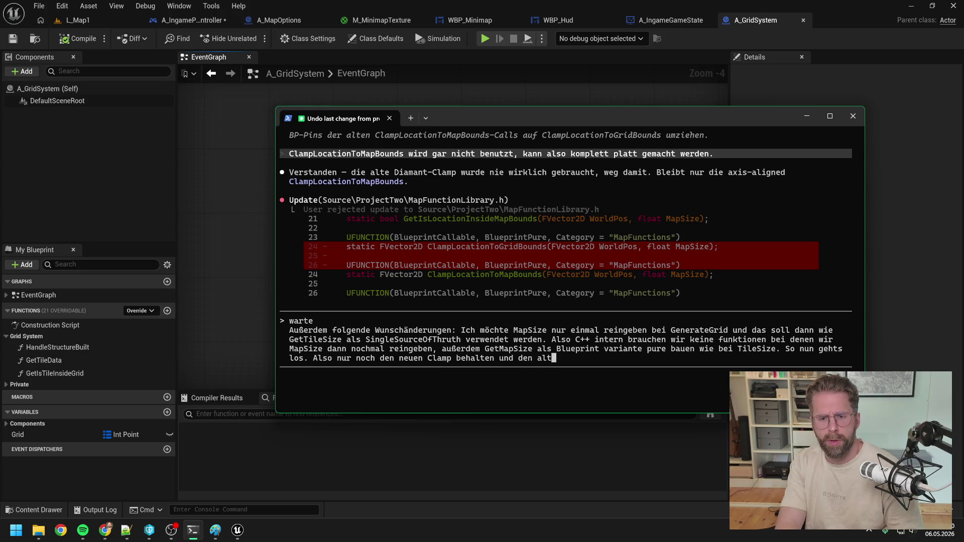
text(en rauswerfen)
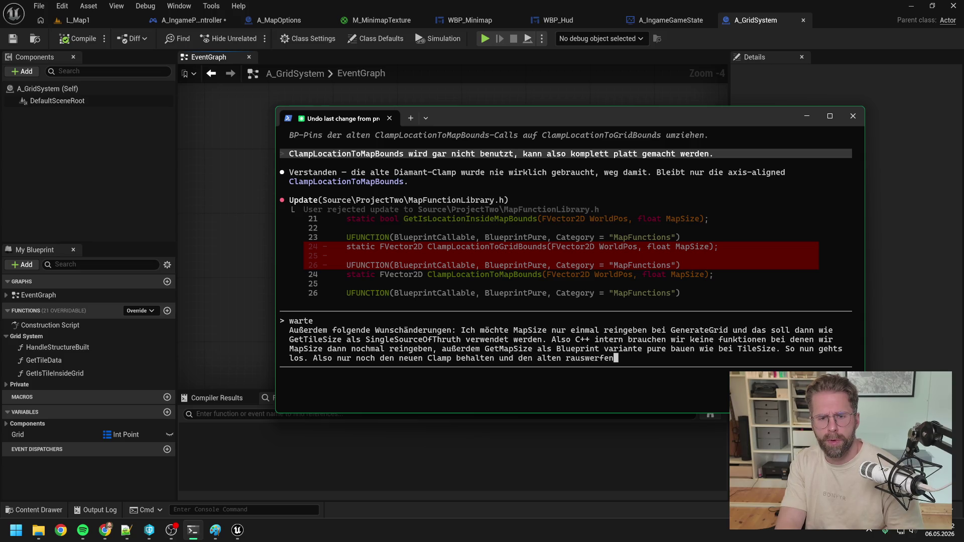
text(.)
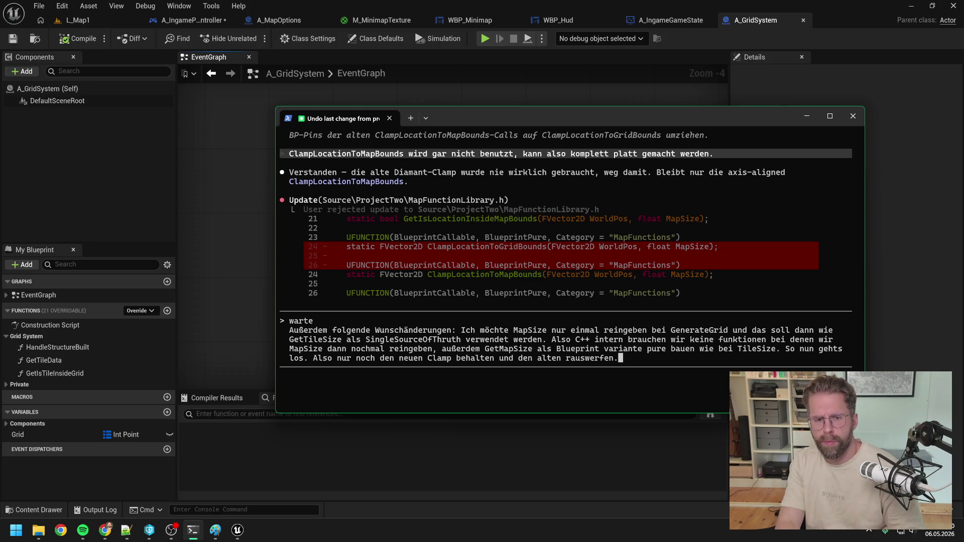
key(Return)
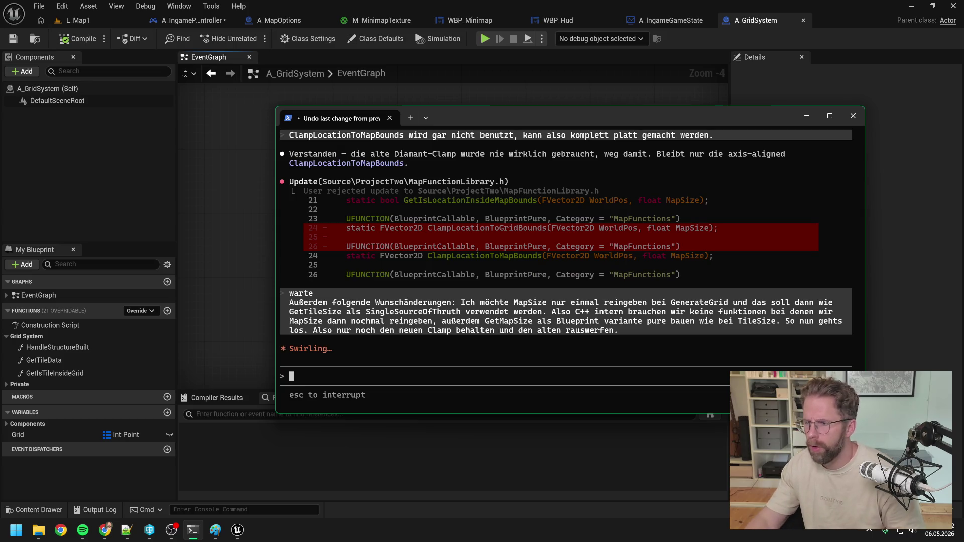
Open the BPFL_General function library from the content browser.
click(851, 87)
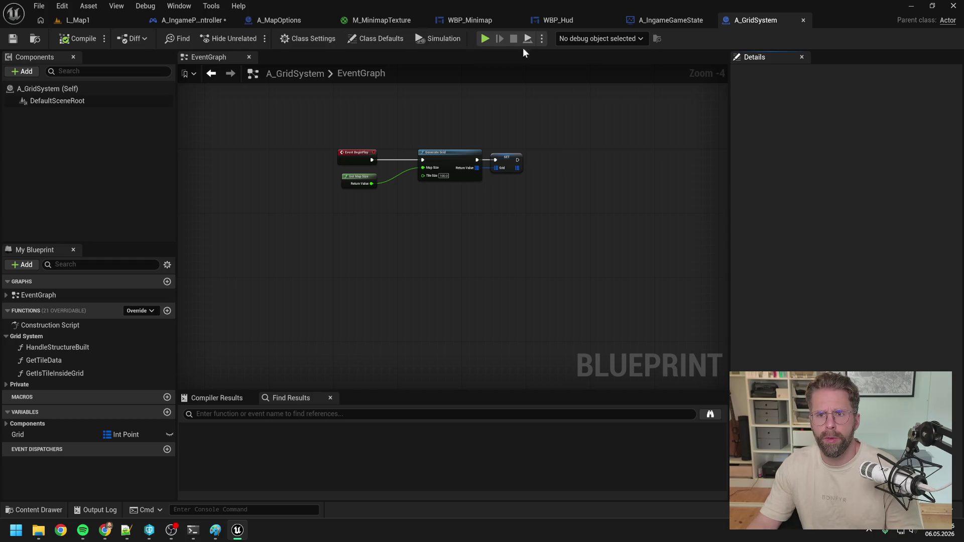
key(ctrl+space)
text(bpfl)
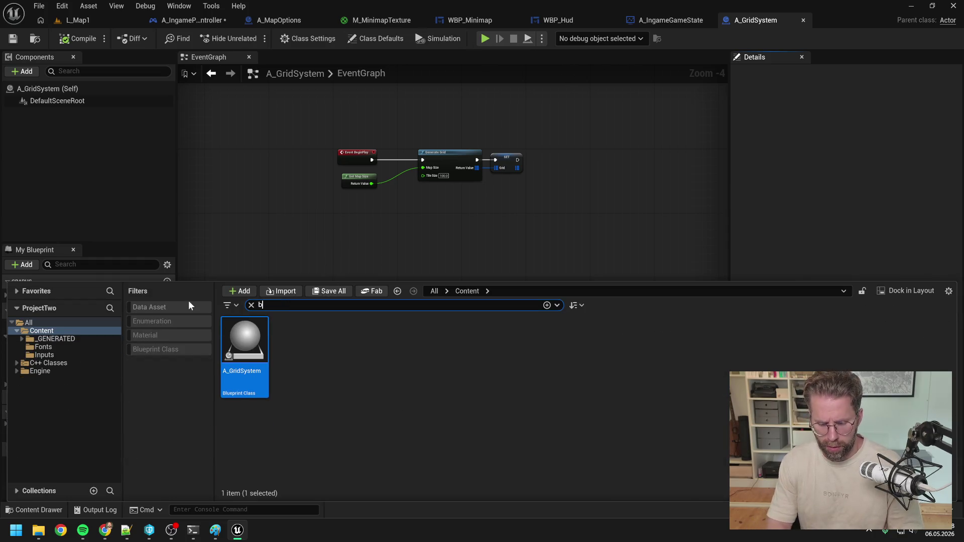
click(245, 339)
double_click(245, 339)
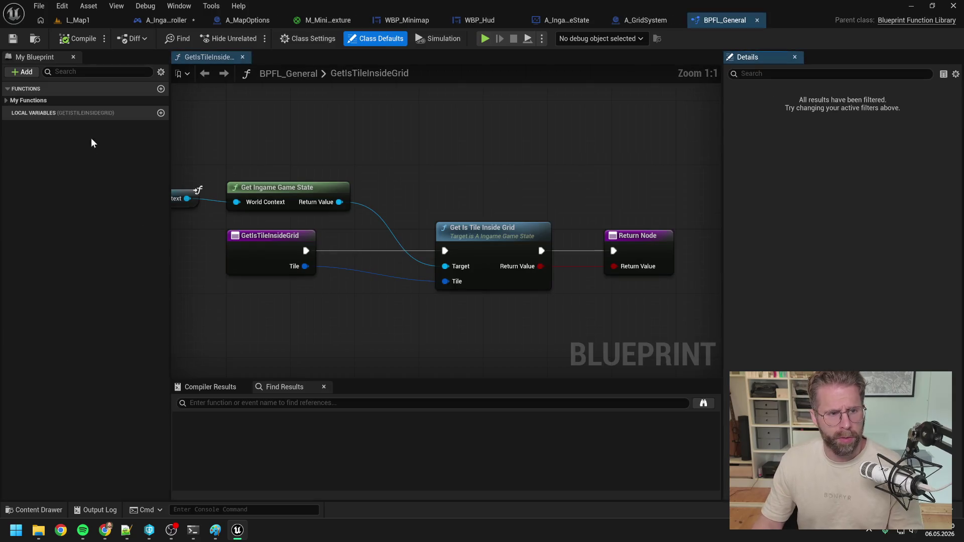
Rename its GetMapSize function to GetMapSizeOLD, then save and check out the asset.
click(96, 71)
text(getmap)
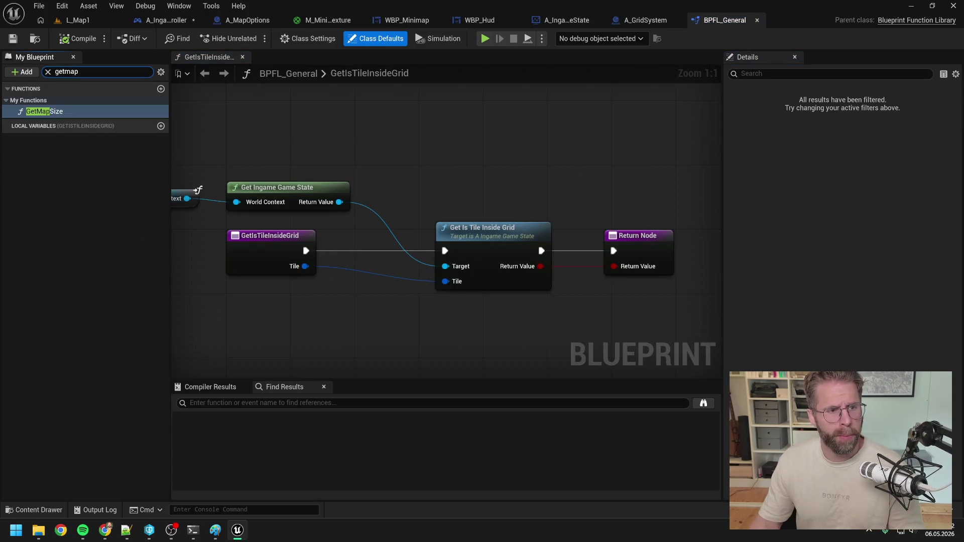
click(70, 112)
key(F2)
text(OLD)
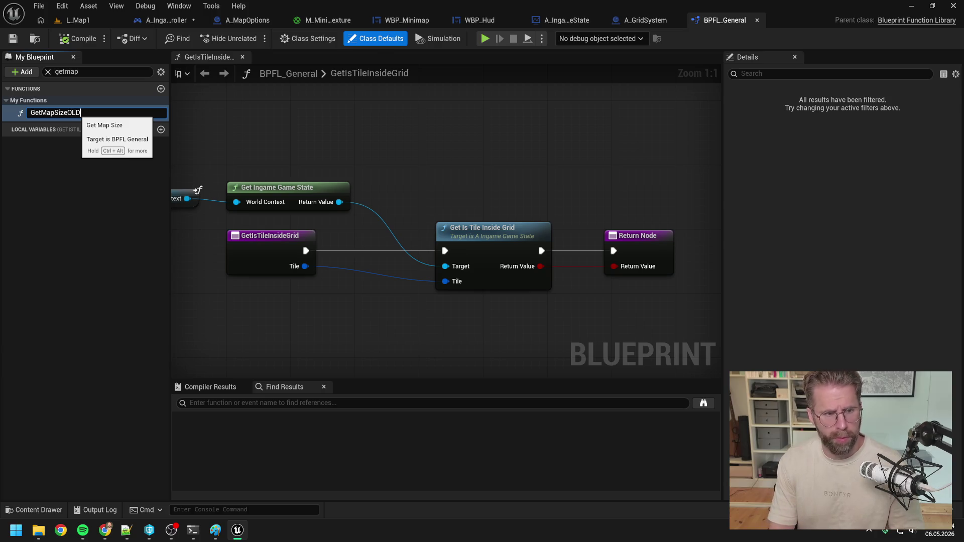
key(Return)
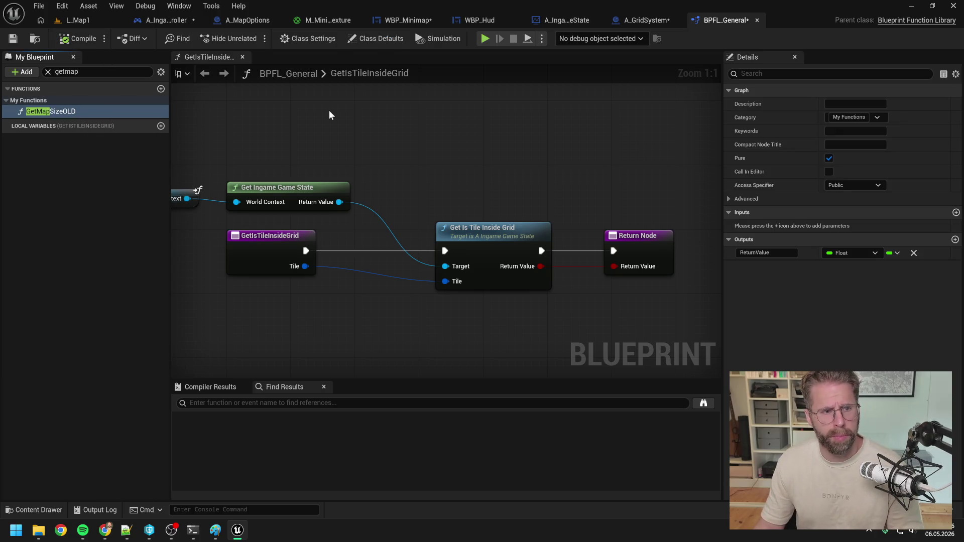
key(ctrl+s)
click(491, 380)
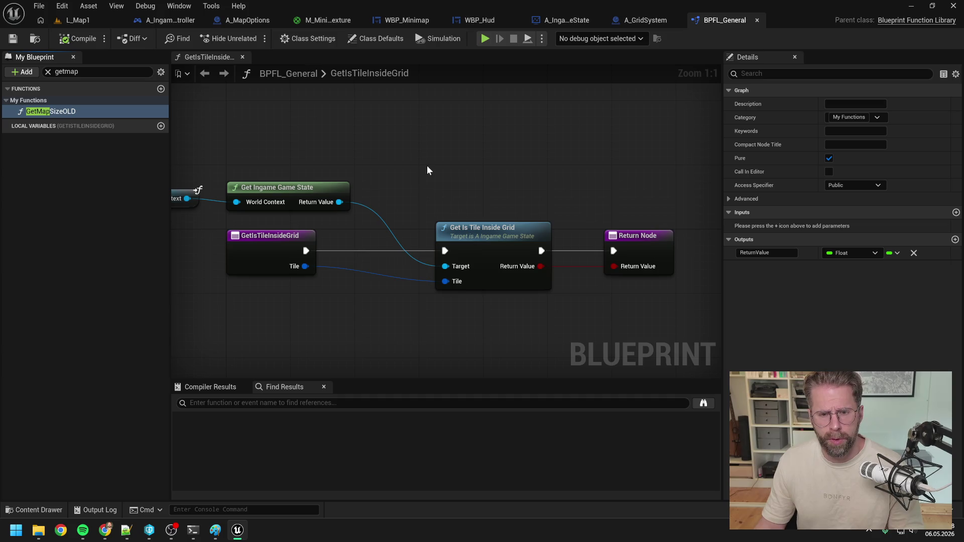
scroll(427, 165, down, 1)
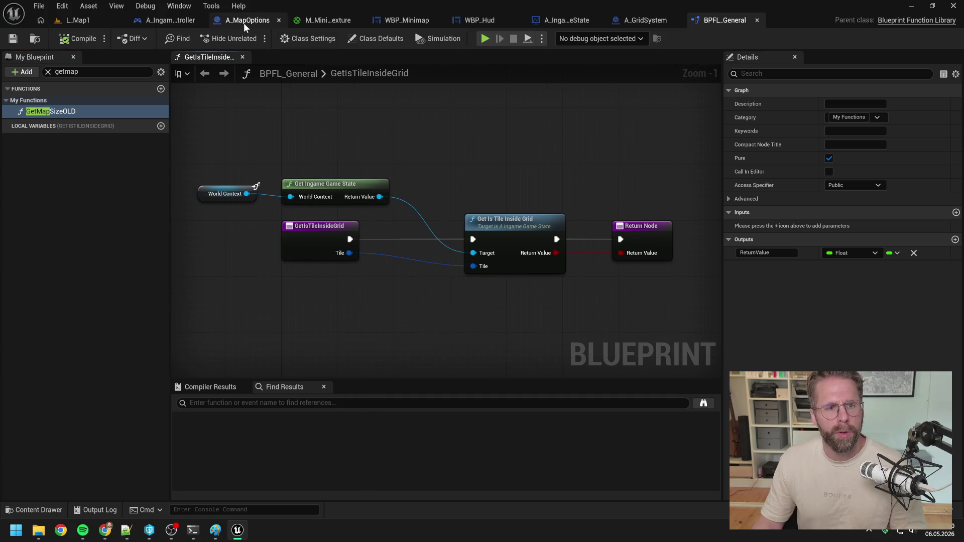
Review the A_MapOptions, A_GridSystem and A_IngameGameState blueprints and open the game state's GetMapSize graph.
click(243, 21)
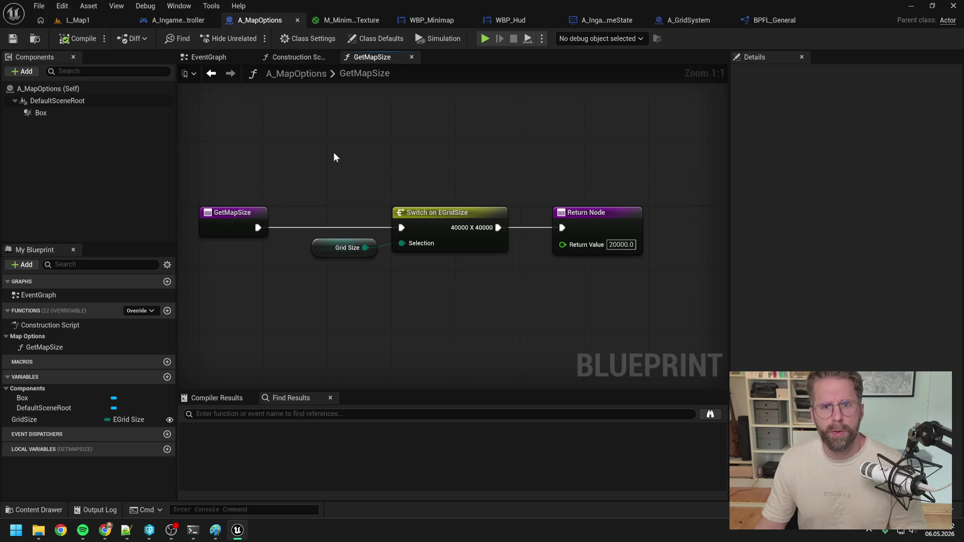
click(703, 24)
scroll(379, 133, up, 1)
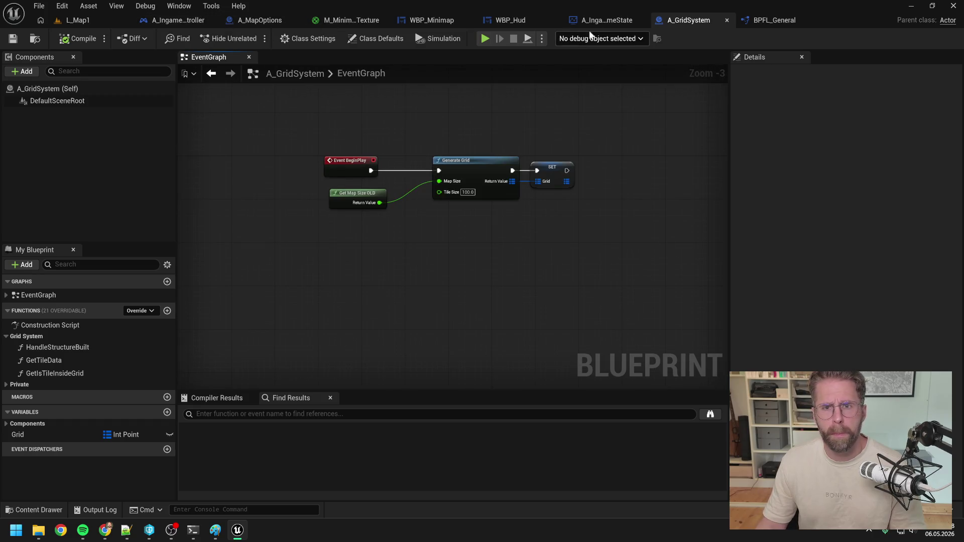
click(605, 19)
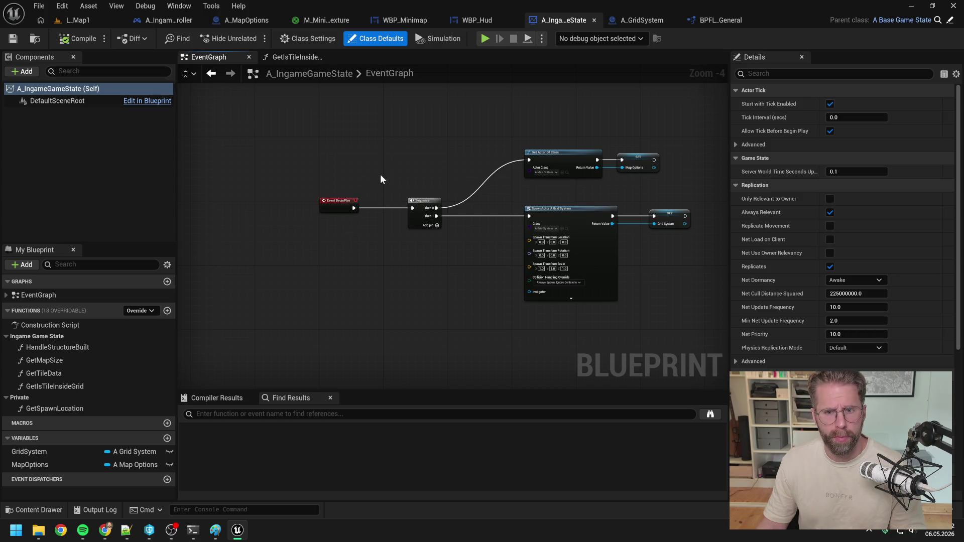
drag(373, 176, 303, 174)
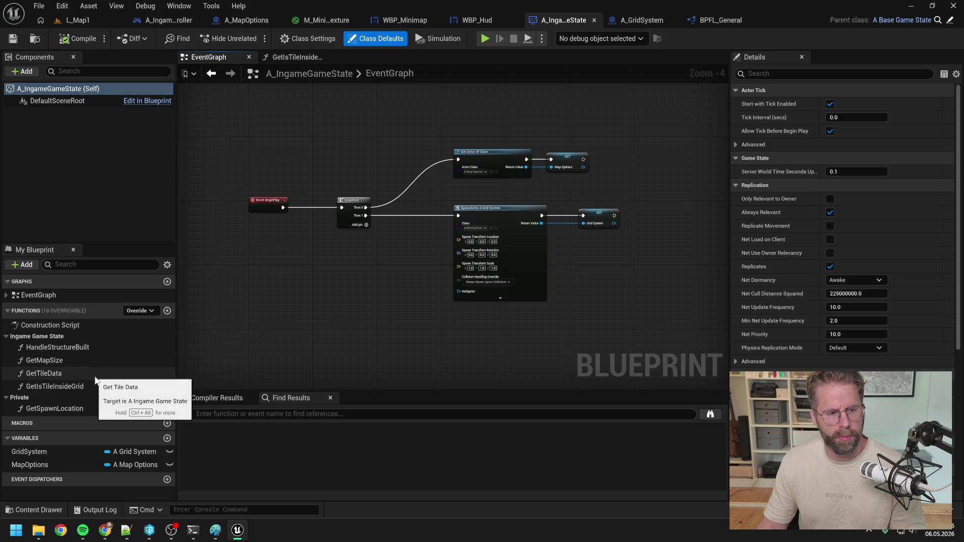
double_click(58, 360)
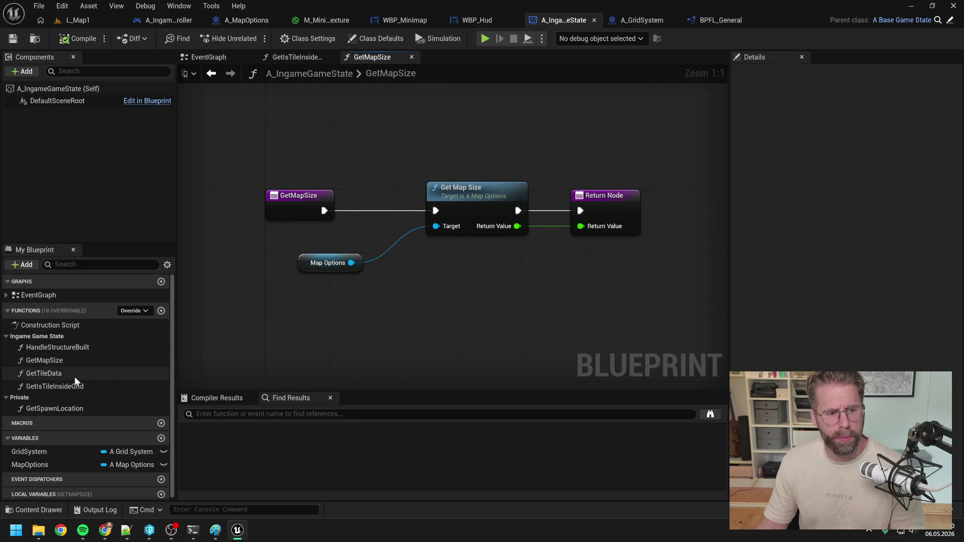
scroll(387, 343, down, 1)
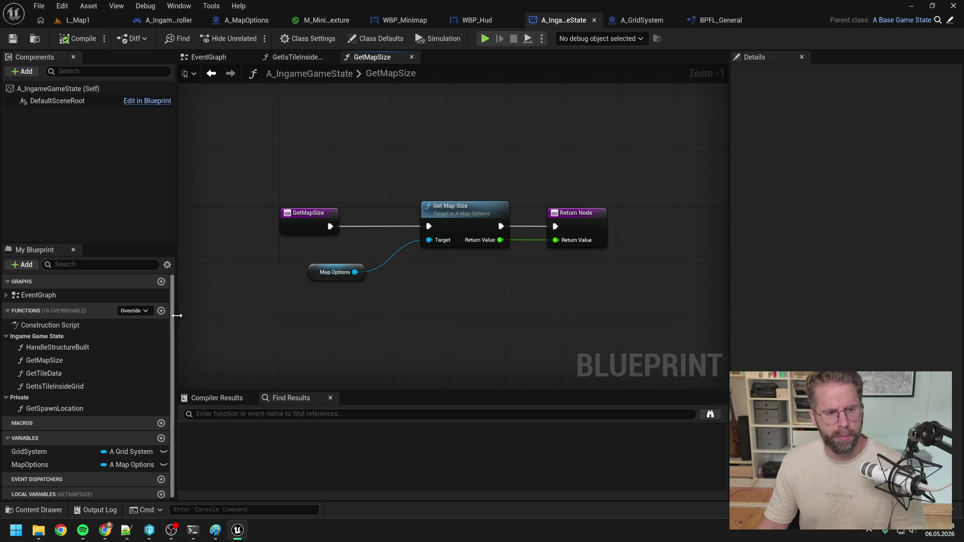
click(160, 311)
Name the new function GetMapOptions, check out the blueprint, and move it into the Ingame Game State functions.
text(GetMapOpt)
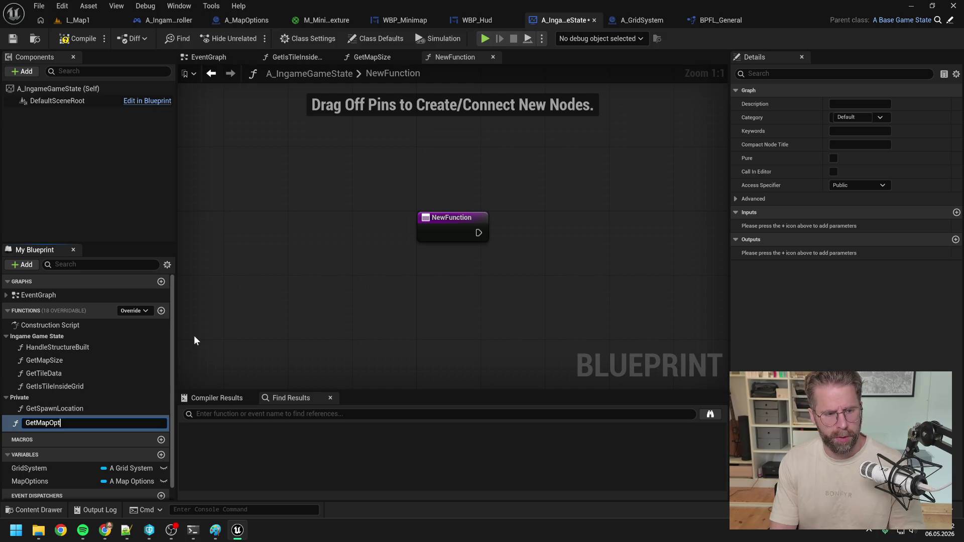
text(ions)
key(Return)
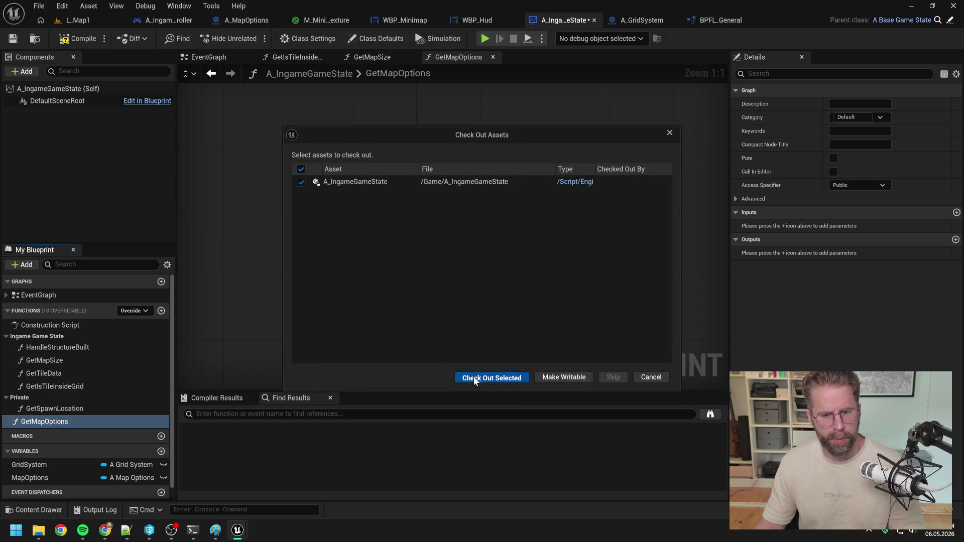
click(474, 378)
mouse_move(26, 422)
mouse_down()
mouse_move(29, 346)
mouse_move(76, 391)
mouse_up()
mouse_move(47, 478)
mouse_down()
mouse_move(48, 402)
mouse_move(51, 433)
mouse_up()
click(50, 392)
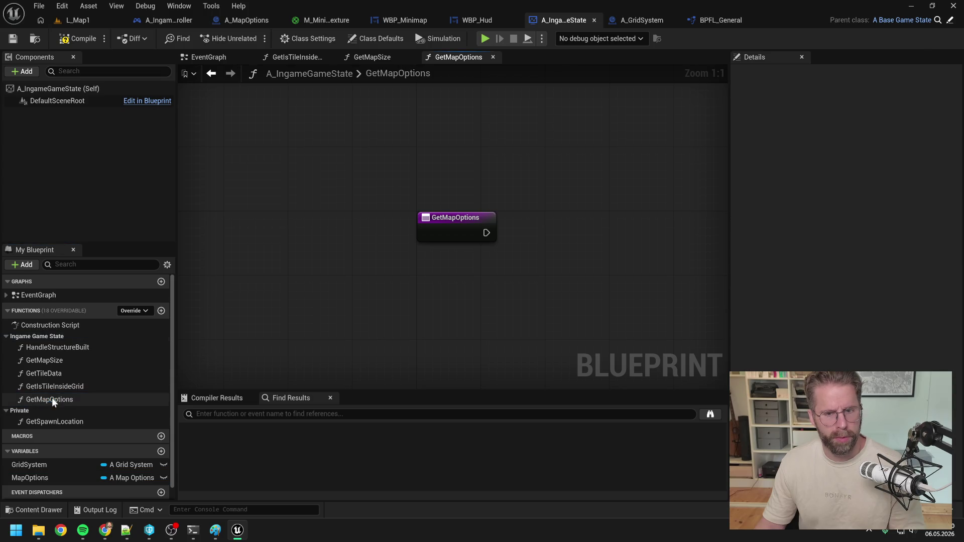
Add a Return Node with an A Map Options output named ReturnValue.
right_click(531, 262)
text(return)
key(Return)
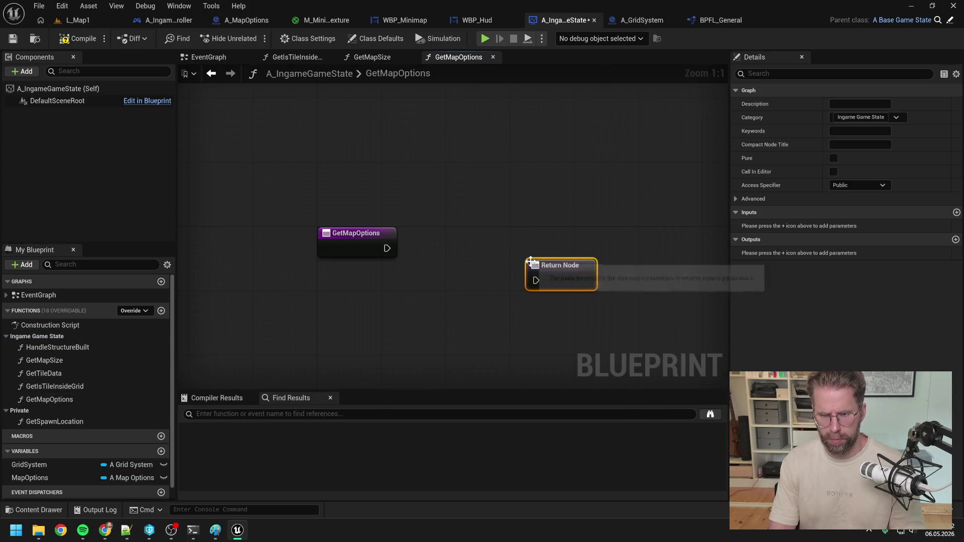
drag(552, 276, 560, 243)
click(924, 241)
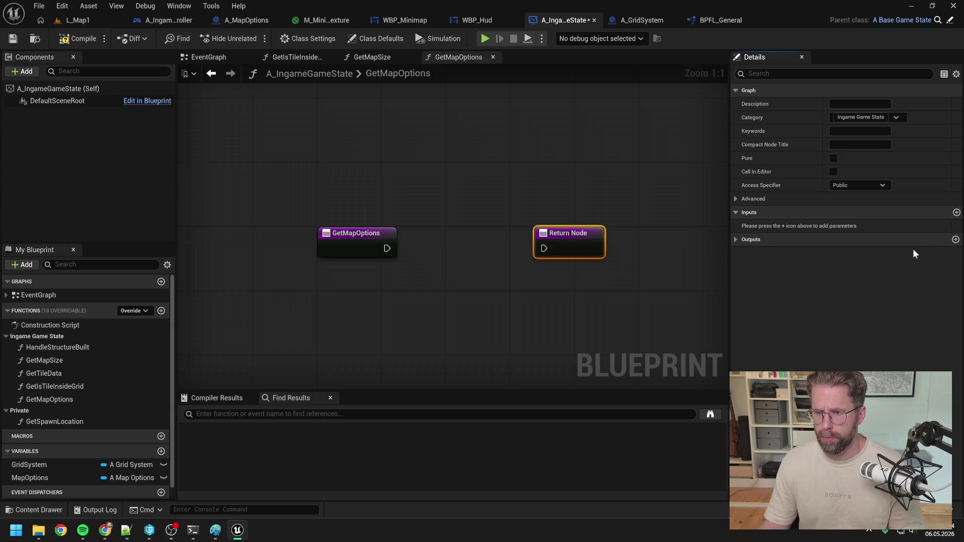
click(956, 239)
click(848, 253)
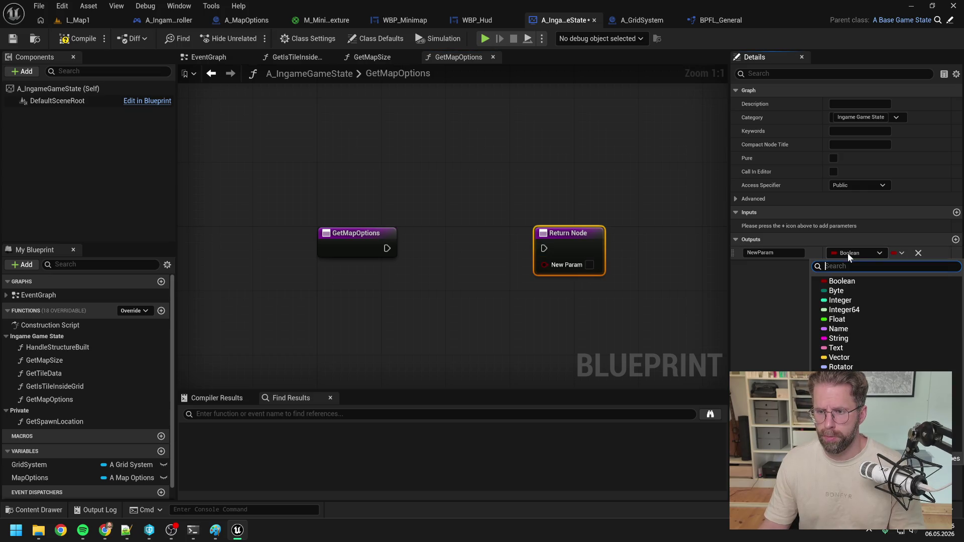
text(map options)
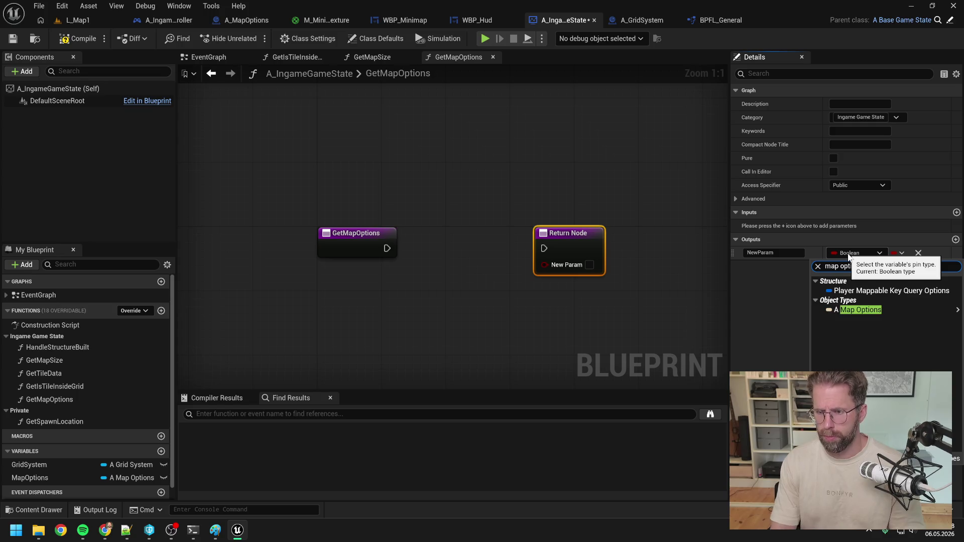
click(834, 308)
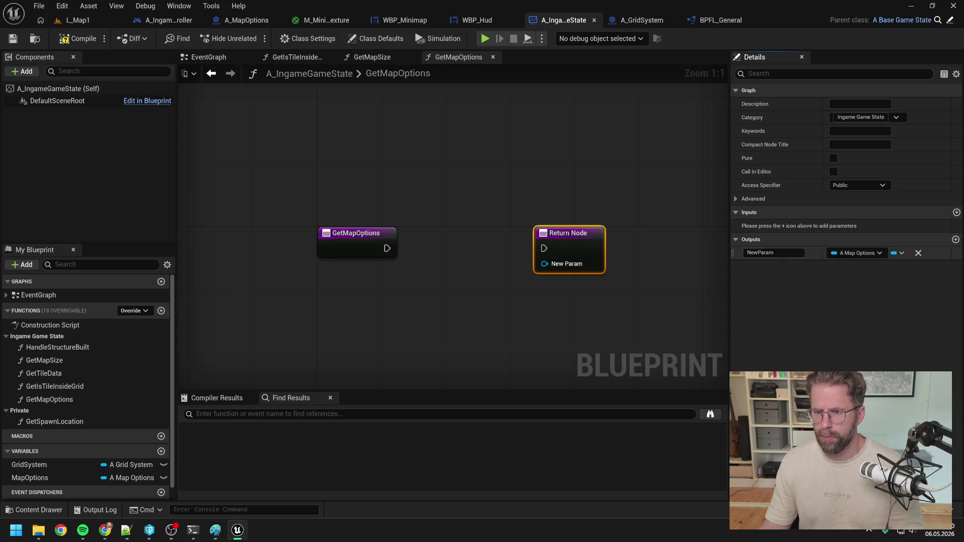
click(760, 252)
text(ReturnValue)
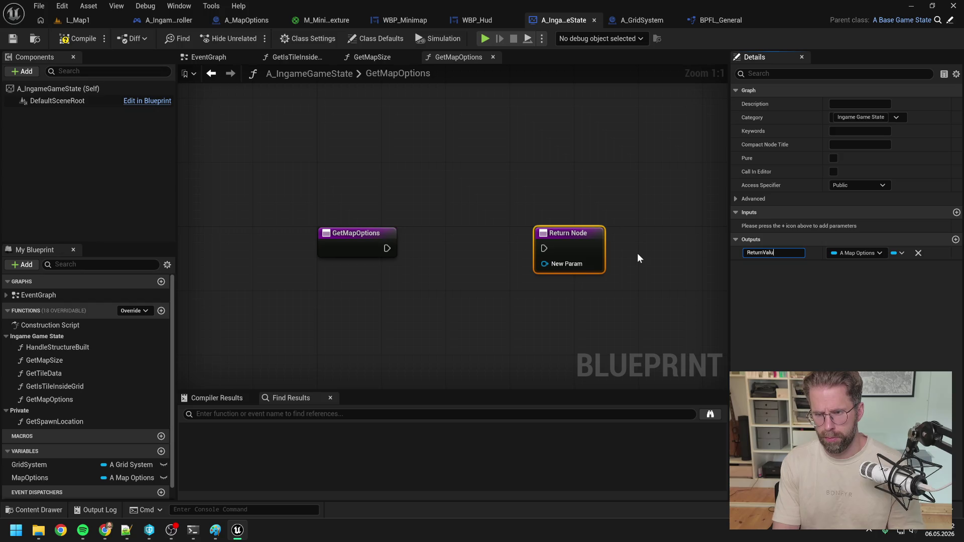
key(Return)
Wire the entry to the return and feed a MapOptions getter into Return Value.
drag(381, 250, 544, 249)
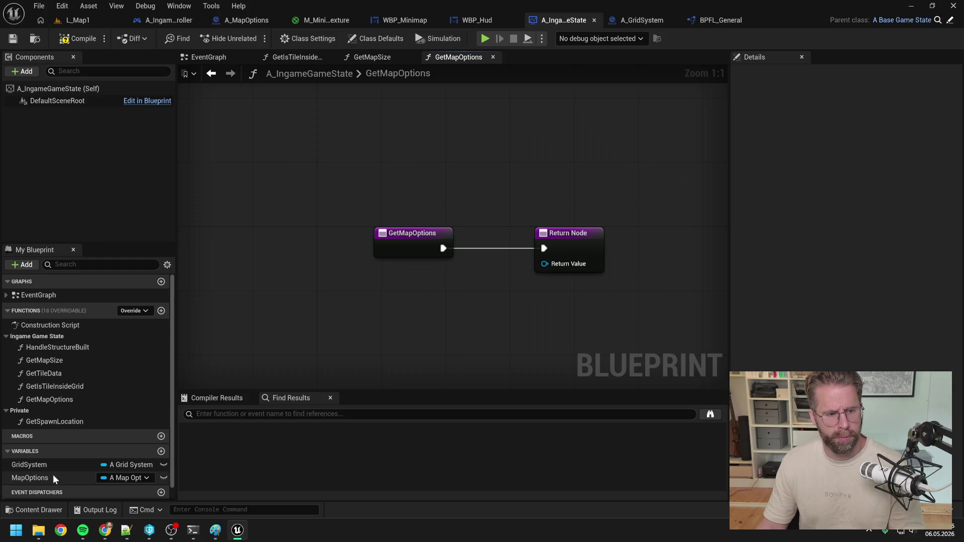
mouse_move(30, 479)
mouse_down()
mouse_move(418, 327)
mouse_move(424, 296)
mouse_move(554, 271)
mouse_move(545, 264)
mouse_up()
click(452, 314)
click(271, 115)
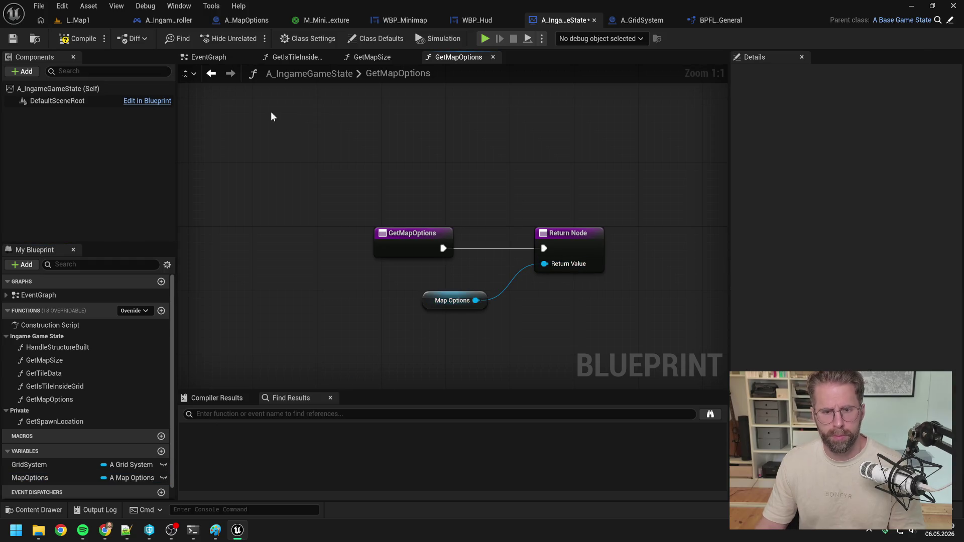
click(634, 20)
Add a Get Ingame Game State node feeding a Get Map Options node.
right_click(411, 252)
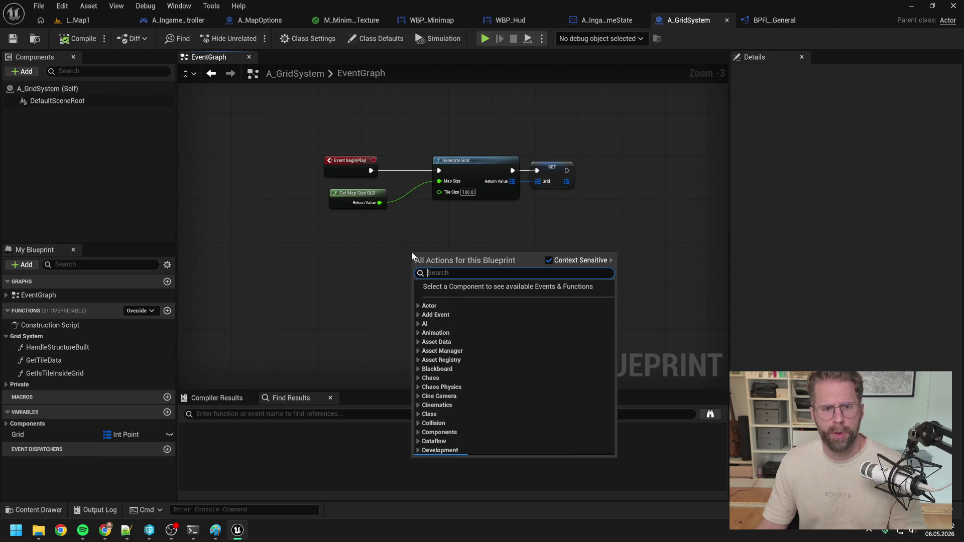
text(get ingame game sta)
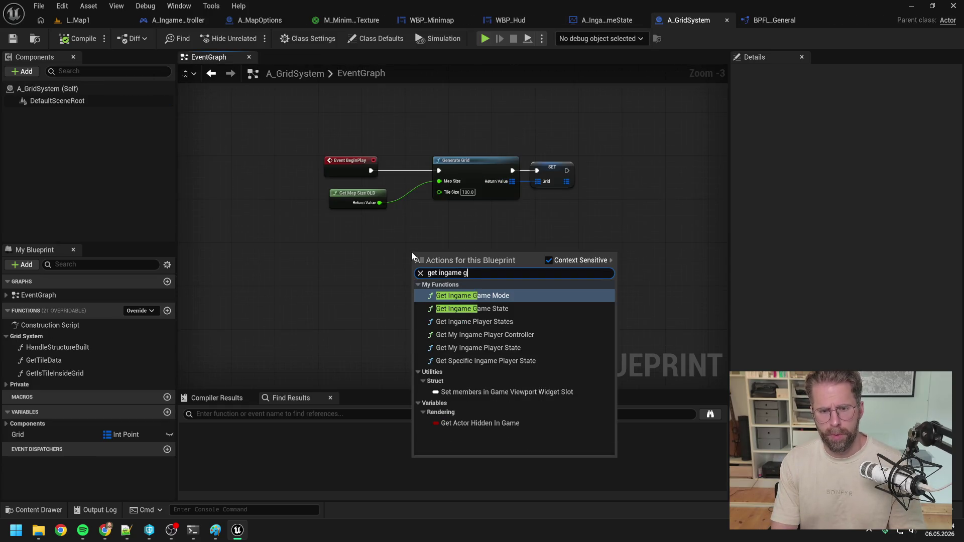
click(458, 297)
mouse_move(442, 253)
mouse_down()
mouse_move(235, 209)
mouse_move(293, 233)
mouse_up()
text(gew)
key(BackSpace)
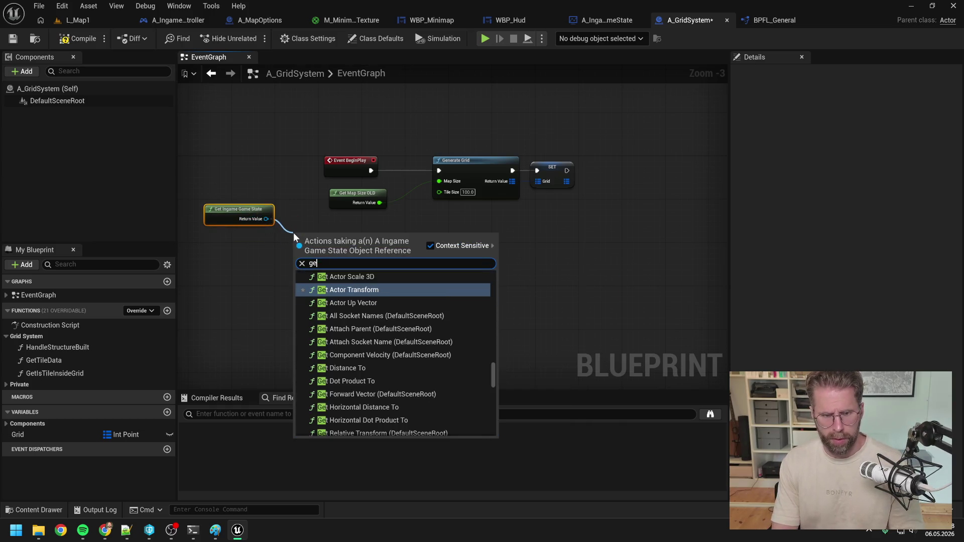
text(t map op)
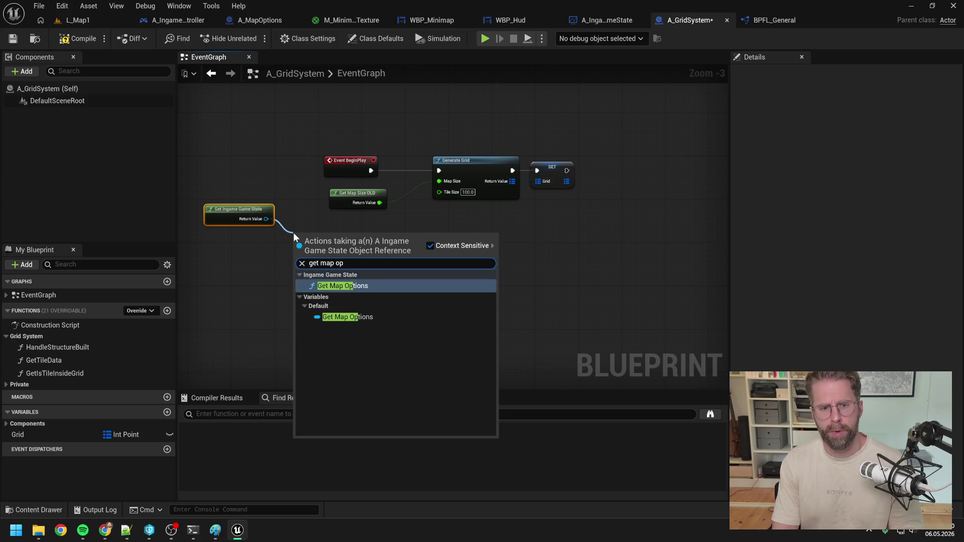
click(354, 285)
Insert Get Map Options into the BeginPlay execution chain and tidy the node layout.
mouse_move(343, 154)
mouse_down()
mouse_move(568, 210)
mouse_move(422, 160)
mouse_up()
drag(347, 233, 358, 174)
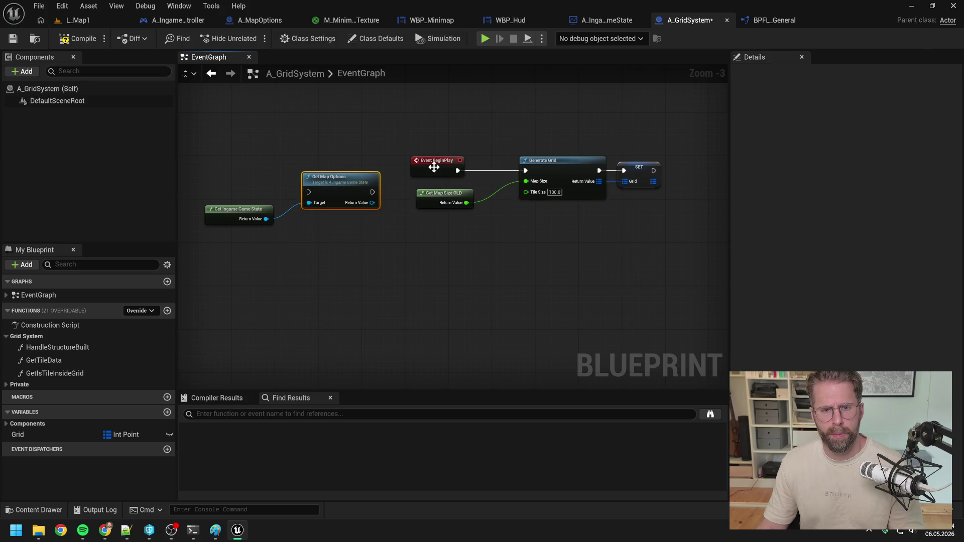
drag(432, 167, 249, 169)
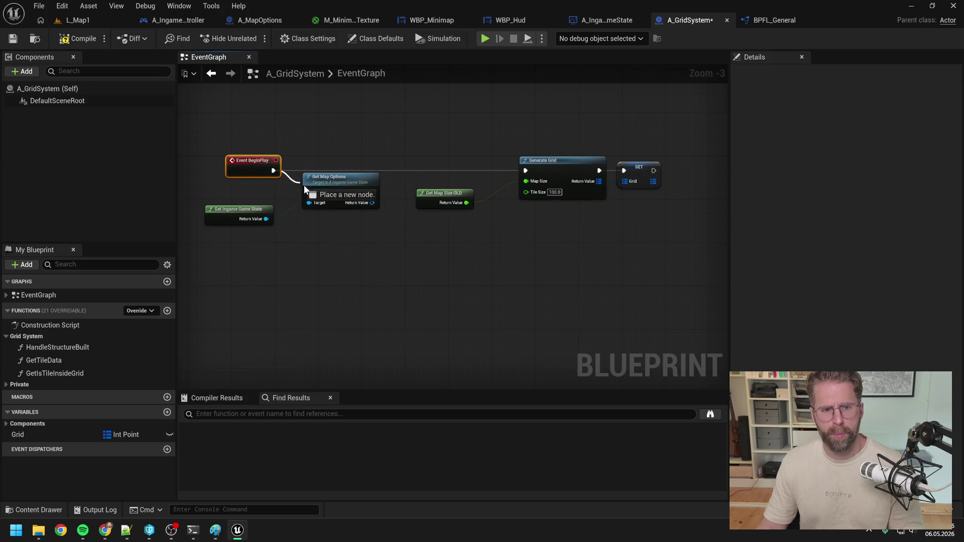
drag(329, 182, 350, 161)
drag(245, 220, 254, 209)
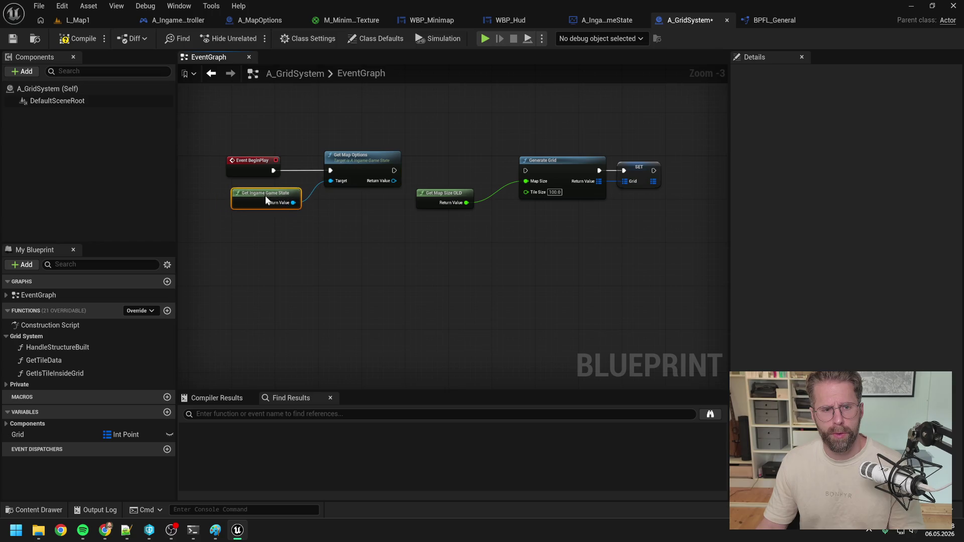
click(351, 217)
Add Get Map Size from Map Options' return value and open that function.
drag(349, 185, 364, 230)
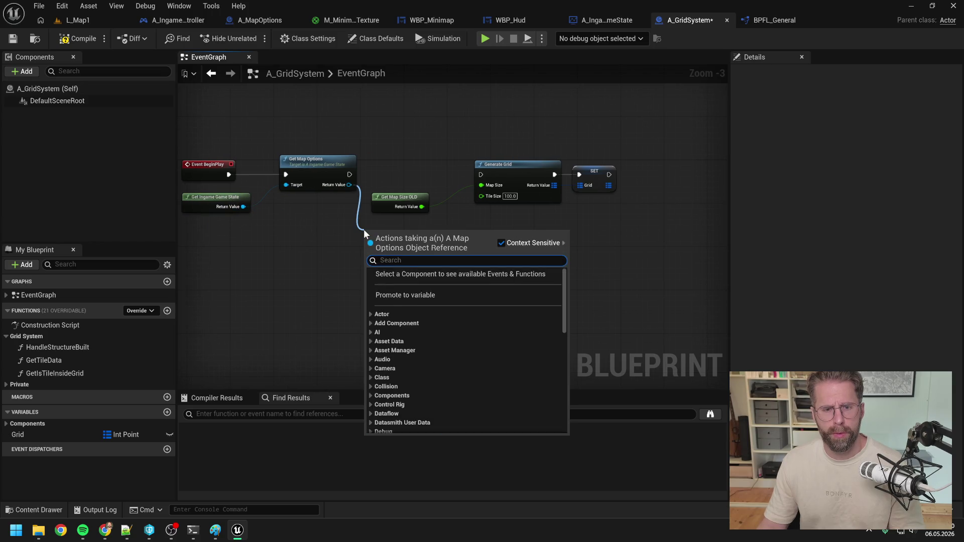
text(get map si)
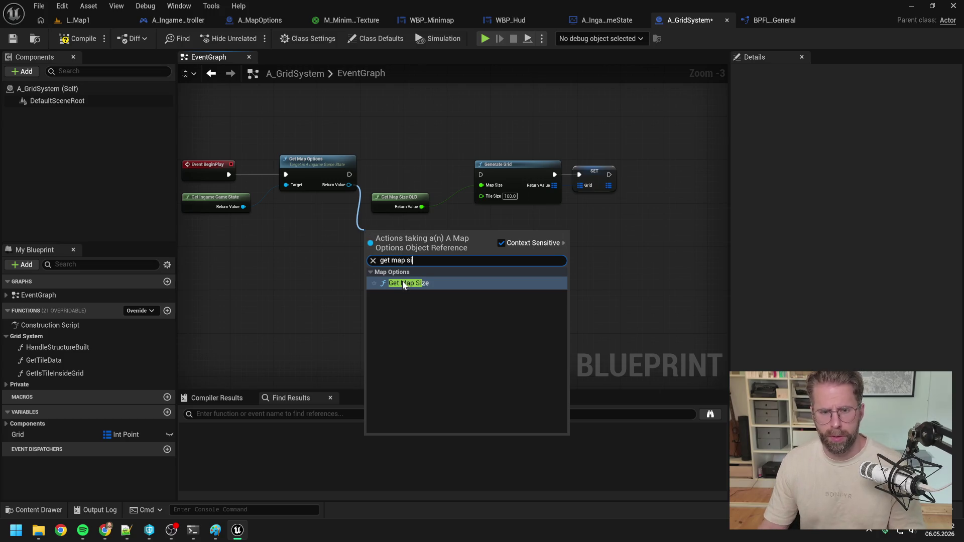
key(Return)
double_click(395, 234)
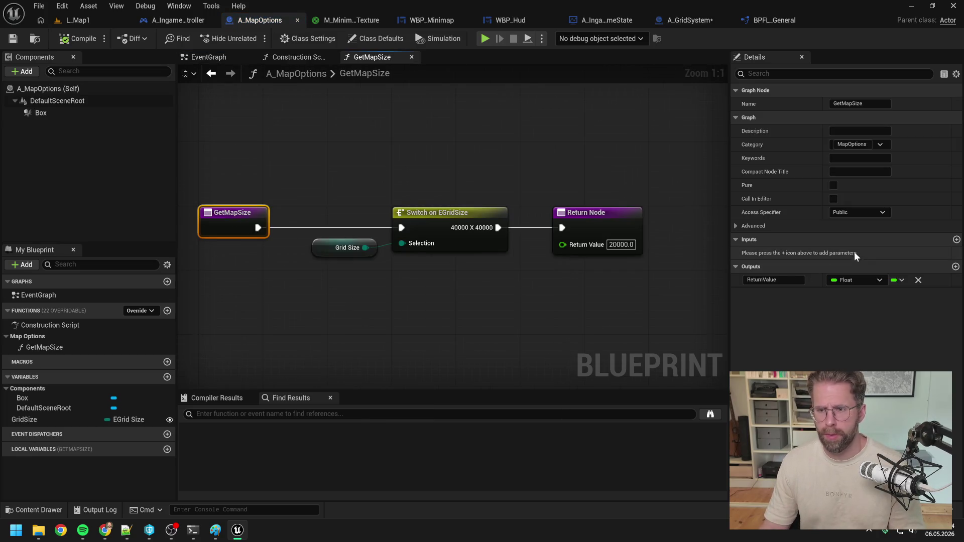
Make GetMapSize pure and create a GetTileSize function in the Map Options category.
click(833, 184)
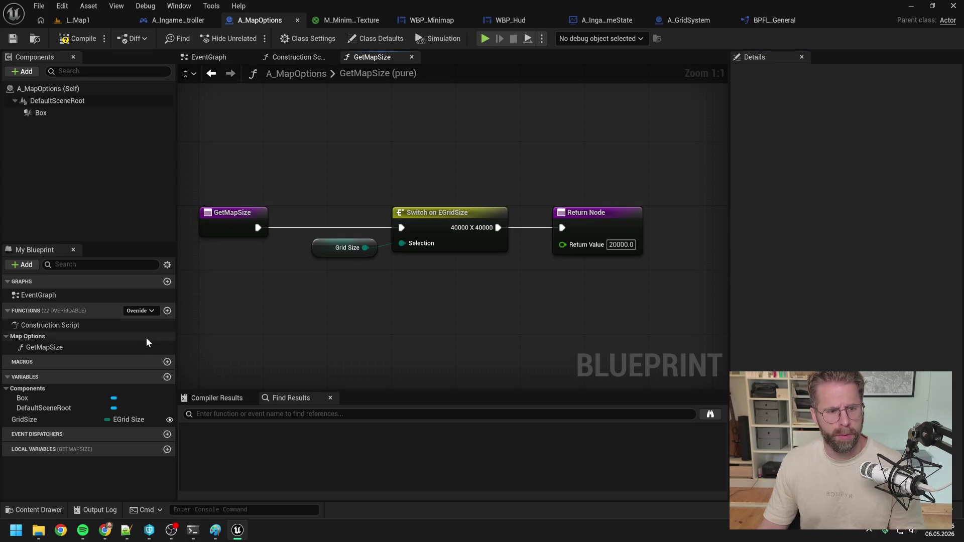
click(167, 311)
text(GetTil)
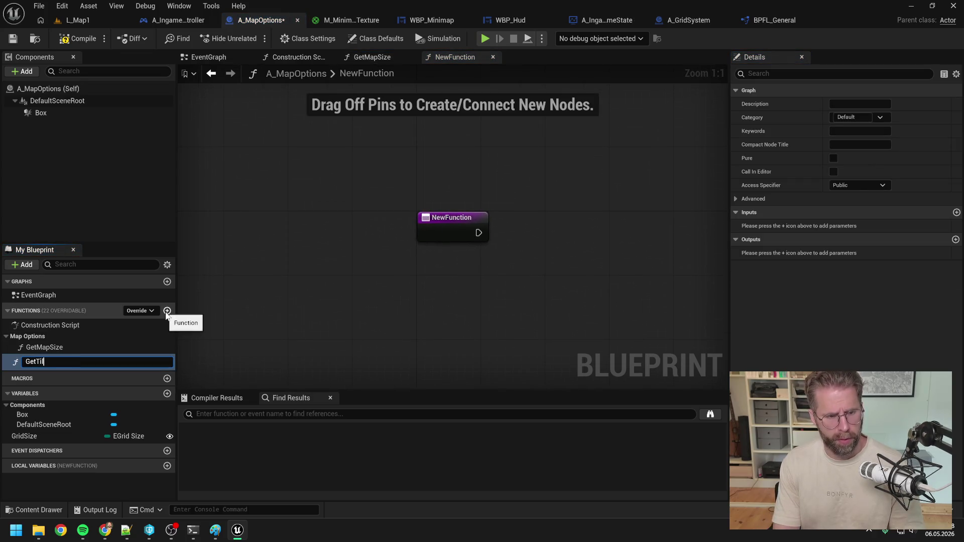
text(eSIze)
key(Return)
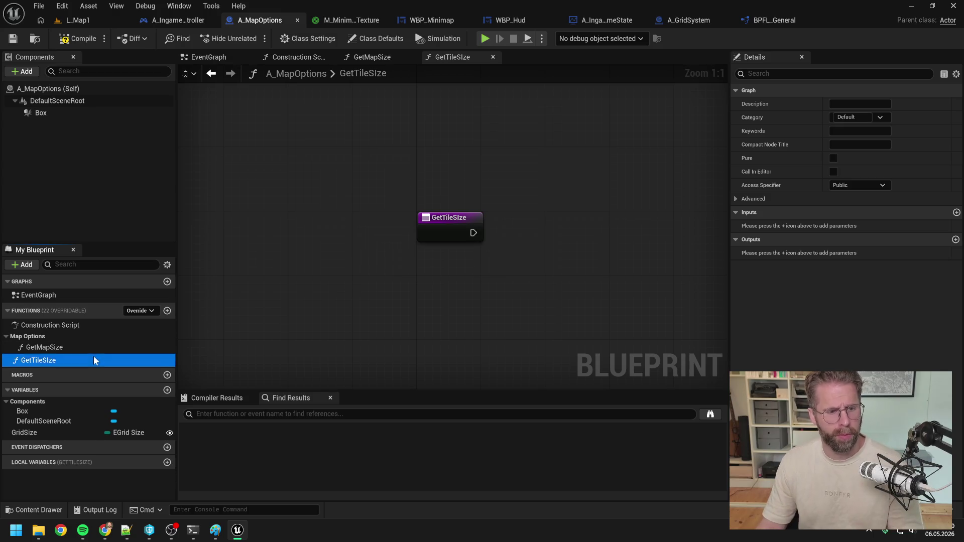
click(55, 362)
text(GetTileSize)
key(Return)
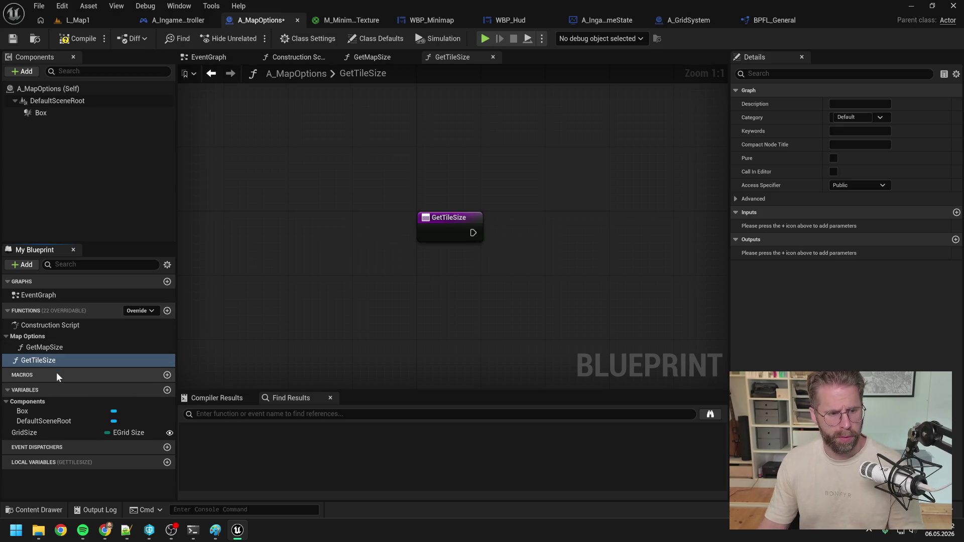
drag(47, 359, 33, 335)
Give GetTileSize a Return Node with a Float output named ReturnValue.
right_click(572, 226)
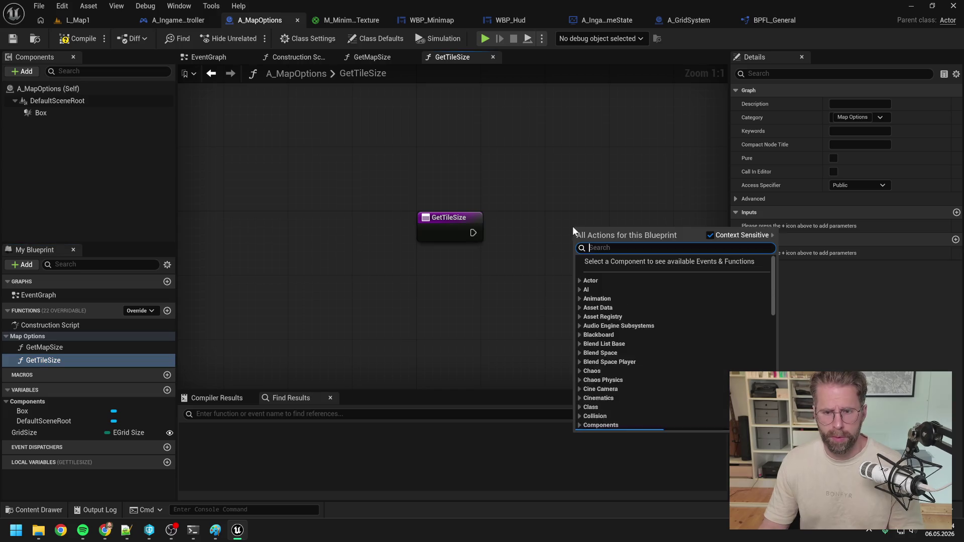
text(return)
key(Return)
drag(473, 233, 581, 241)
click(956, 239)
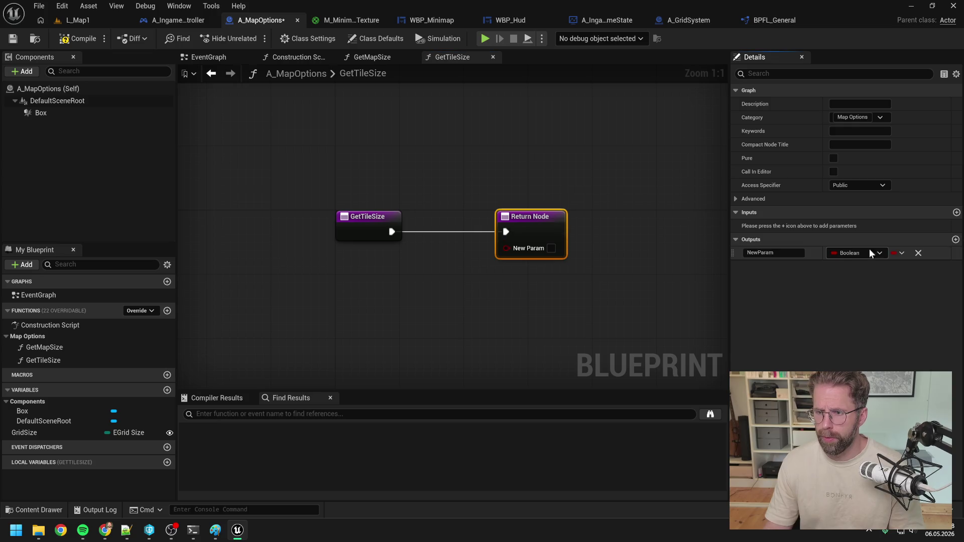
click(854, 254)
click(838, 320)
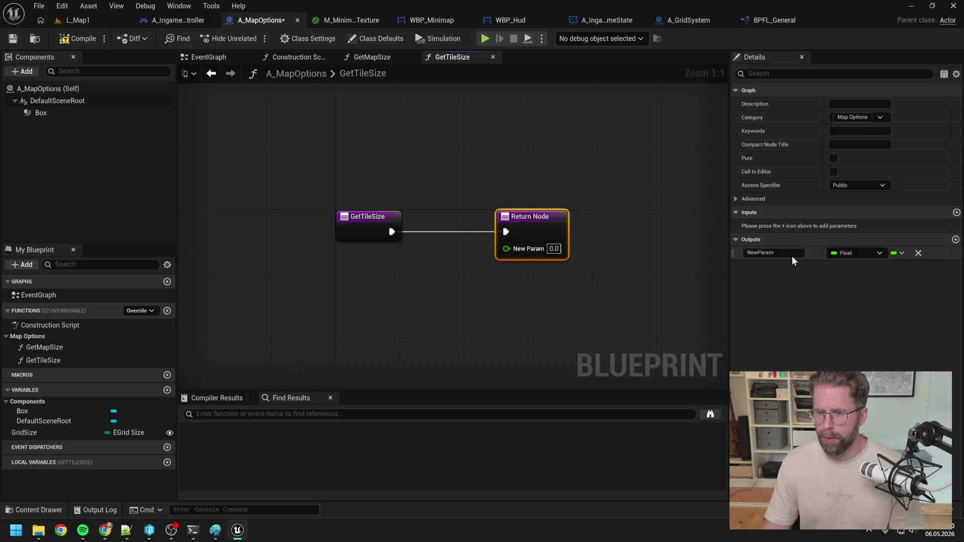
text(ReturnValue)
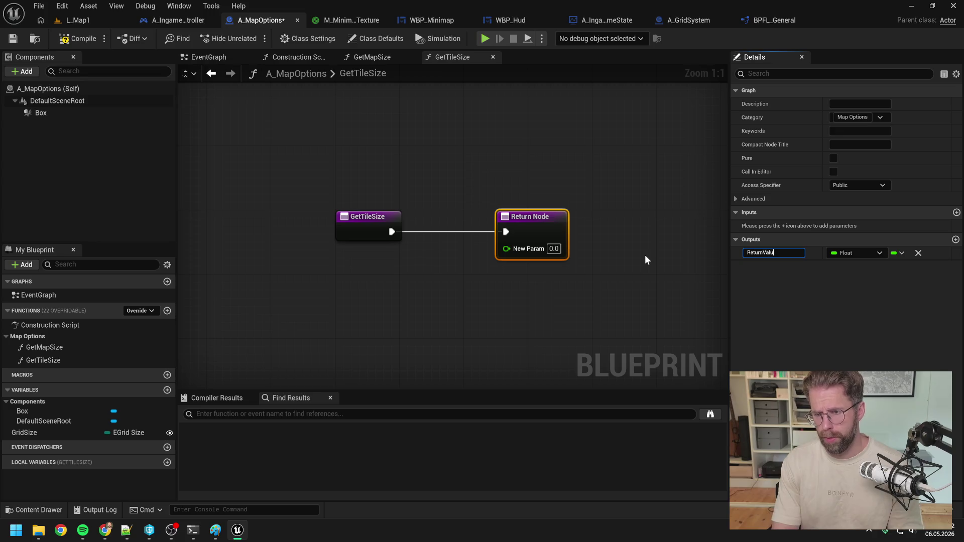
key(Return)
Set the returned tile size to 100.0 and save A_MapOptions.
click(559, 249)
text(100)
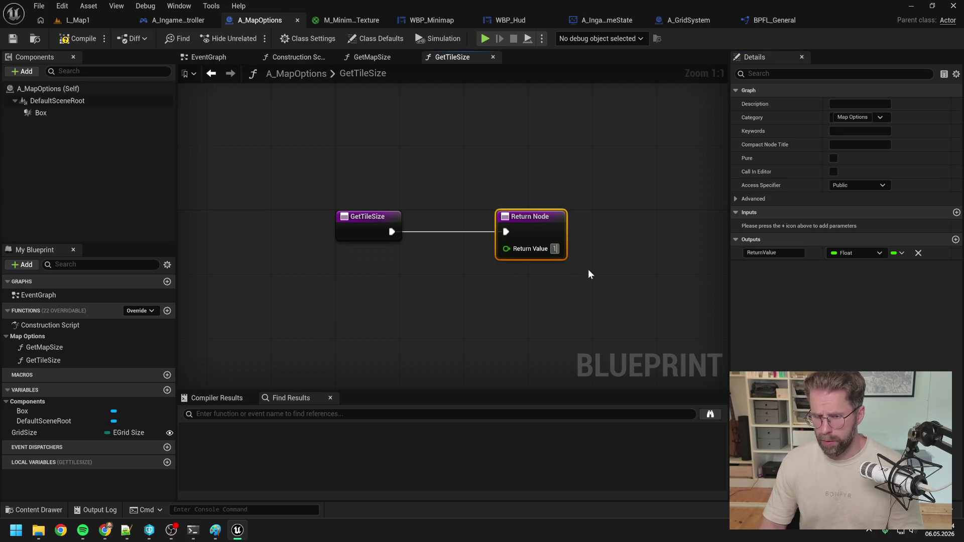
key(Return)
click(589, 269)
click(12, 39)
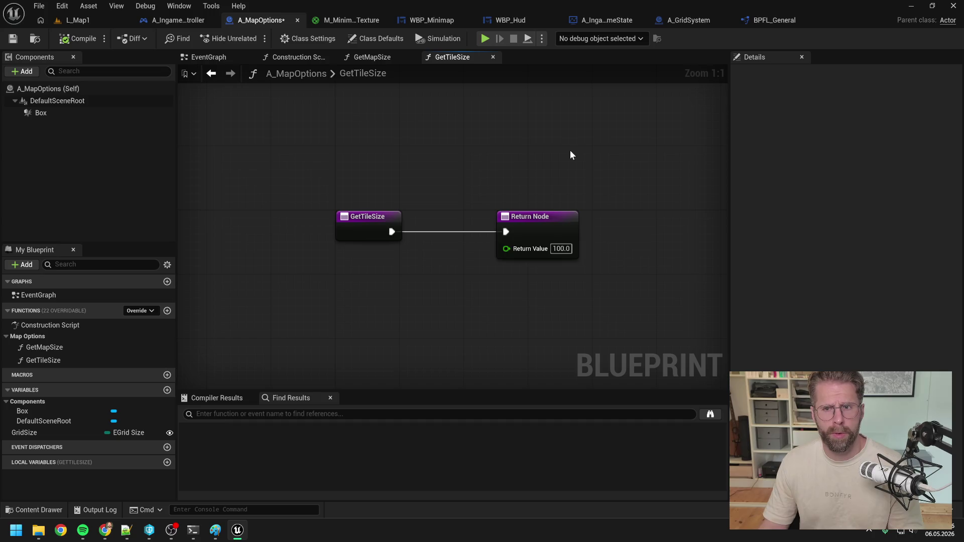
click(688, 20)
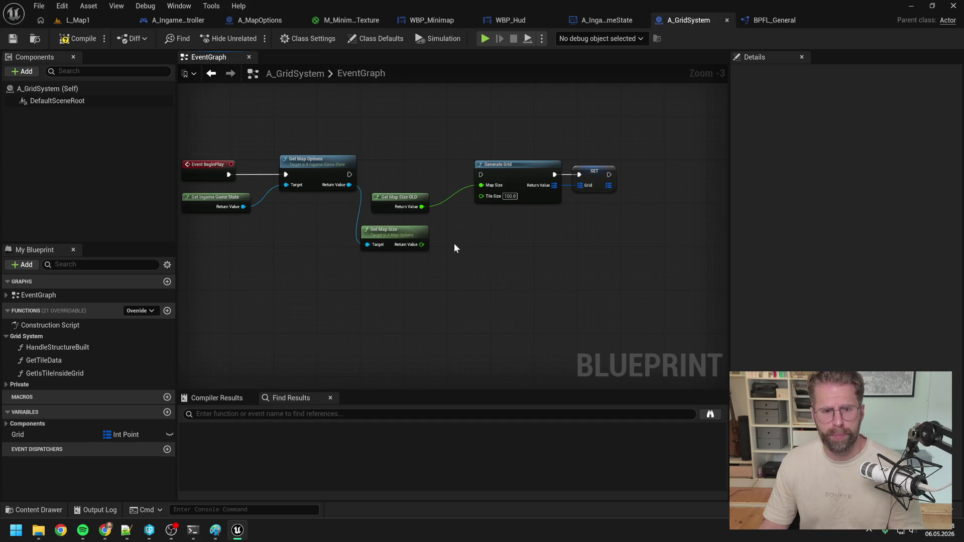
Connect Get Map Size to Generate Grid's Map Size, add Get Tile Size and make it pure.
drag(422, 245, 482, 185)
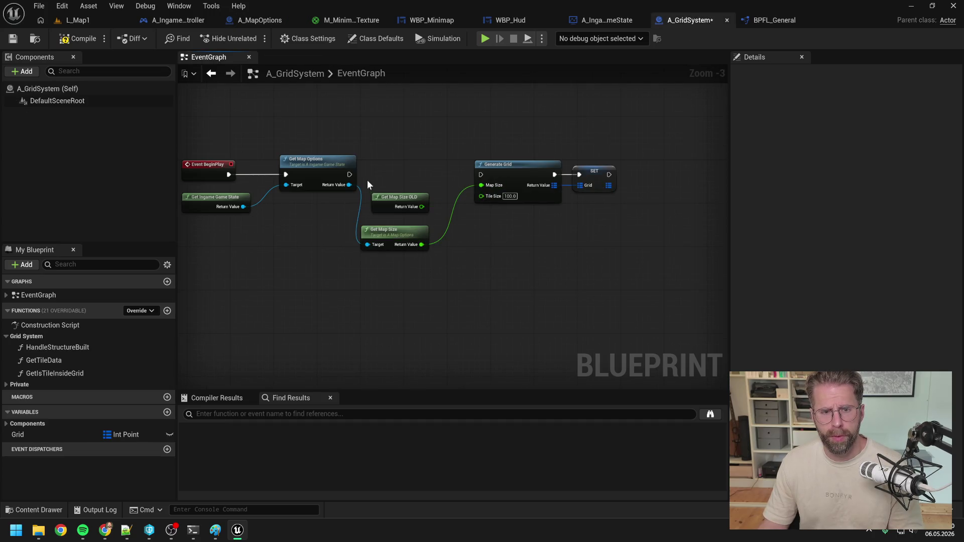
drag(349, 185, 361, 273)
text(get tile)
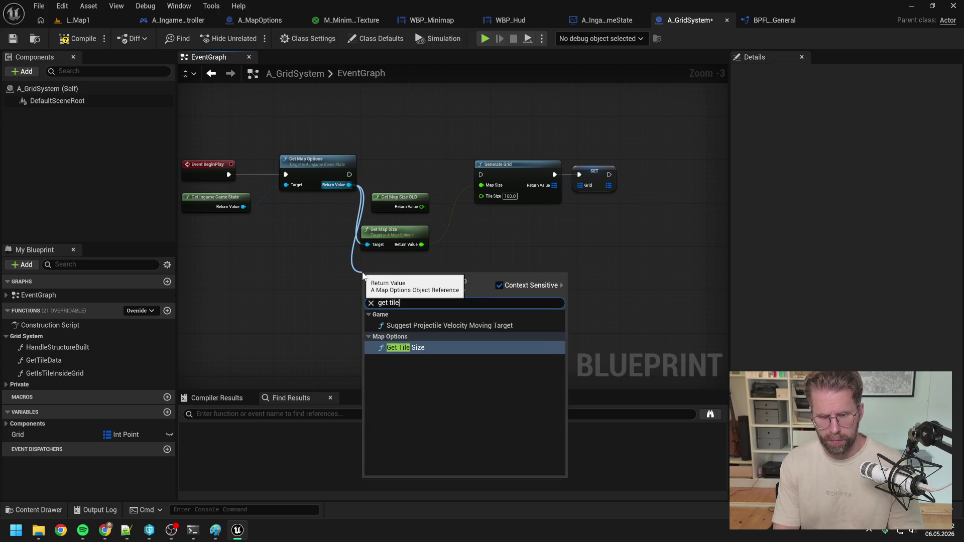
key(Return)
double_click(421, 281)
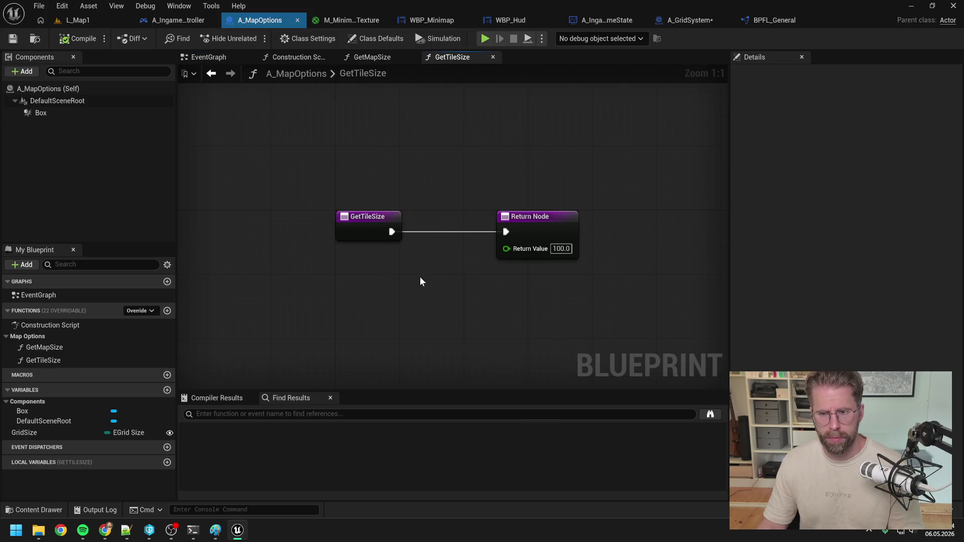
click(532, 220)
click(833, 159)
key(ctrl+s)
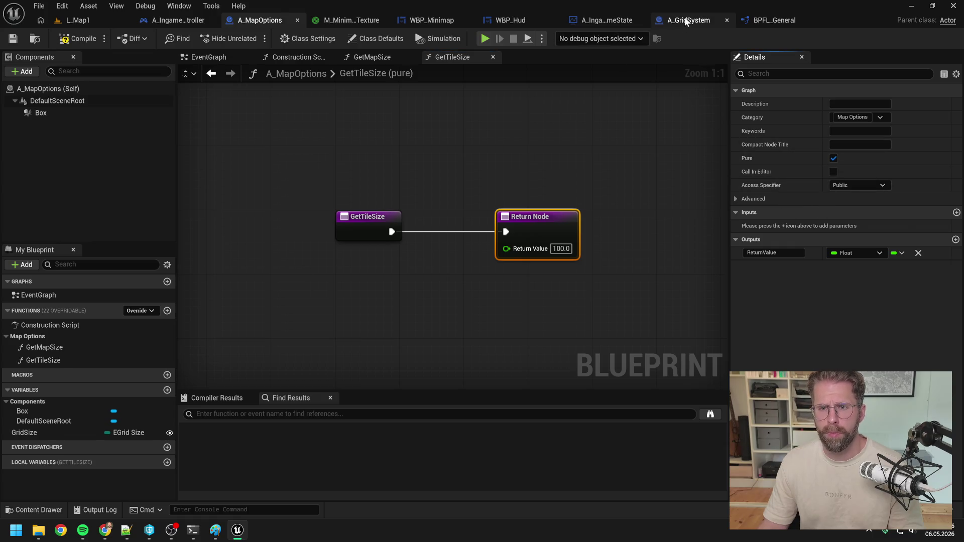
Feed Get Tile Size into Generate Grid, wire execution, and replace the Get Map Size OLD node.
click(687, 20)
mouse_move(422, 288)
mouse_down()
mouse_move(446, 265)
mouse_move(481, 196)
mouse_up()
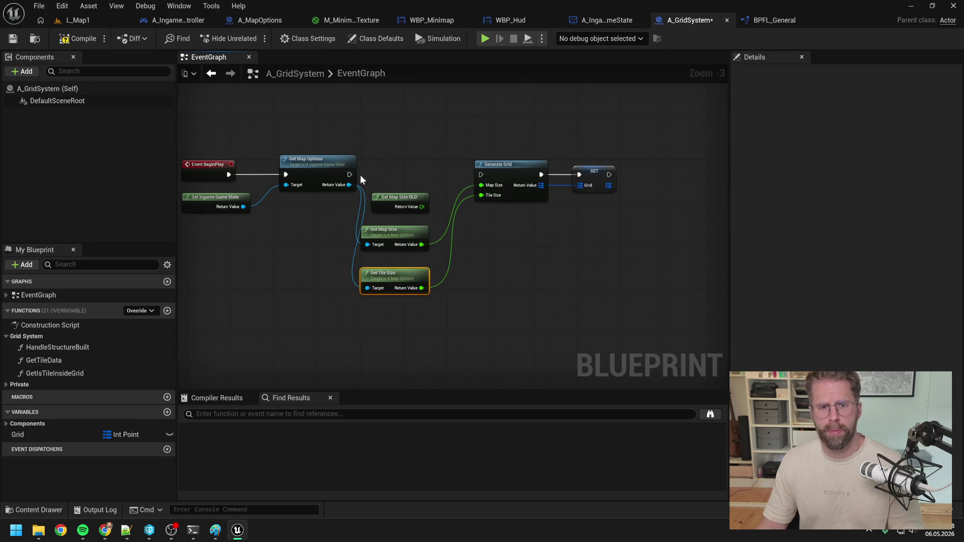
drag(349, 174, 481, 175)
click(392, 201)
key(Delete)
drag(394, 231, 411, 199)
drag(396, 271, 413, 230)
drag(425, 151, 489, 143)
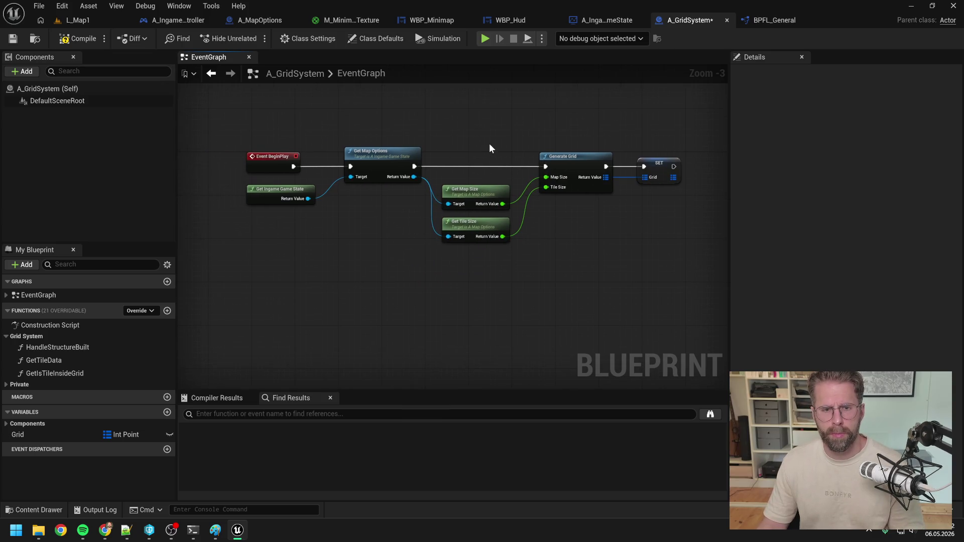
Compile A_GridSystem and open the game state's GetMapOptions function.
click(78, 39)
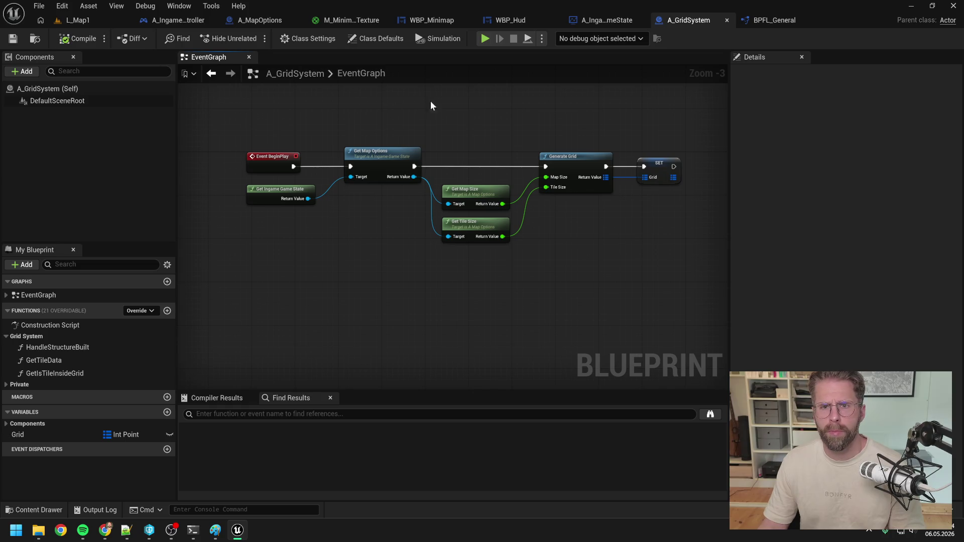
double_click(383, 153)
click(85, 362)
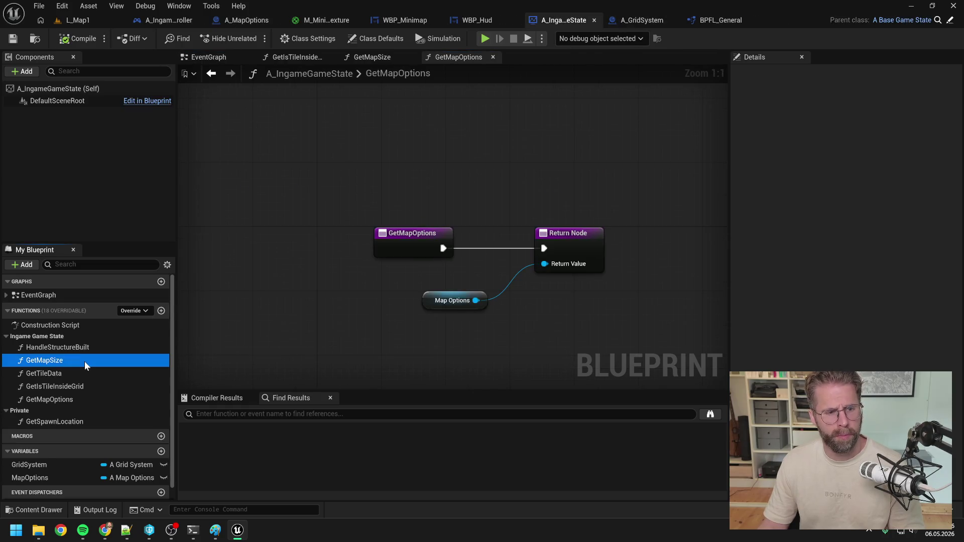
Rename A_IngameGameState's GetMapSize to GetMapSizeOLD, open its graph, and move its Get Map Size node lower.
click(84, 361)
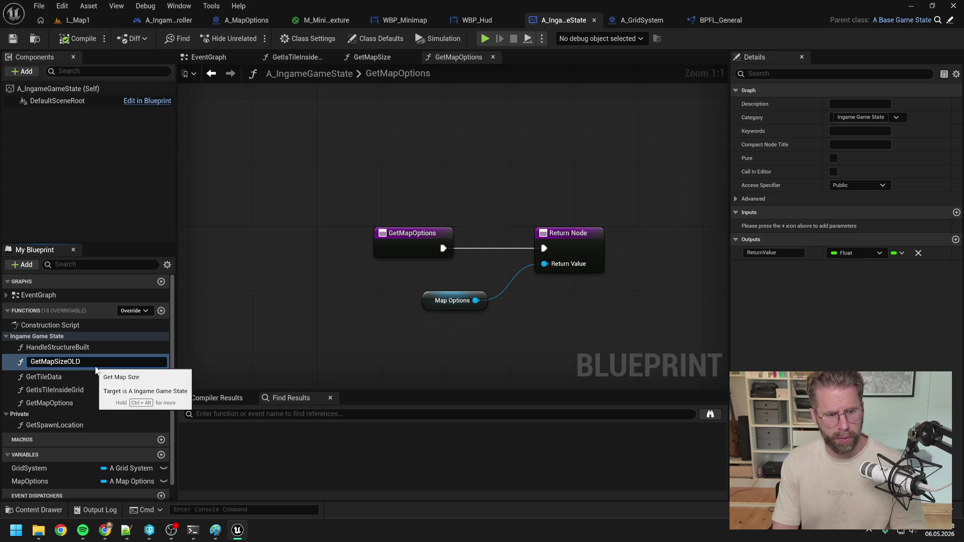
key(Return)
double_click(119, 360)
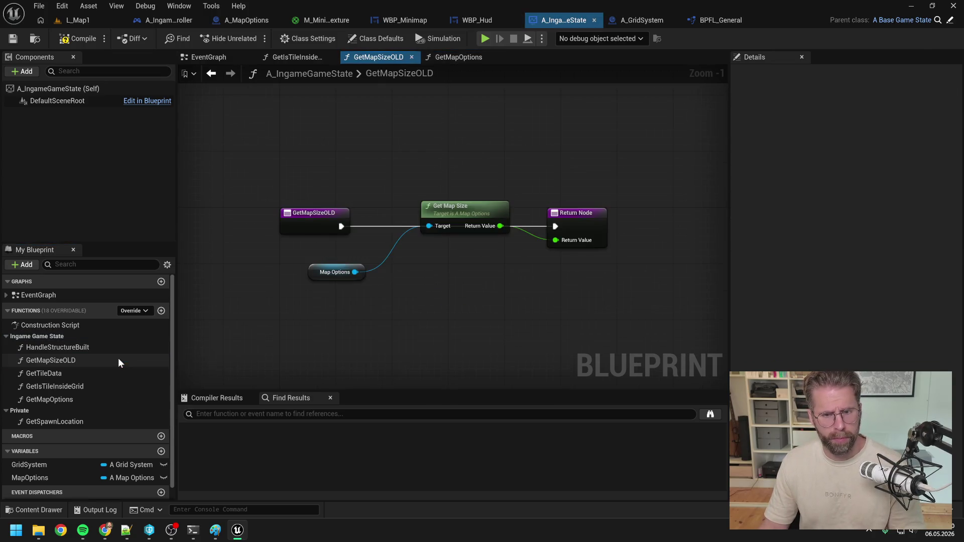
drag(445, 215, 439, 250)
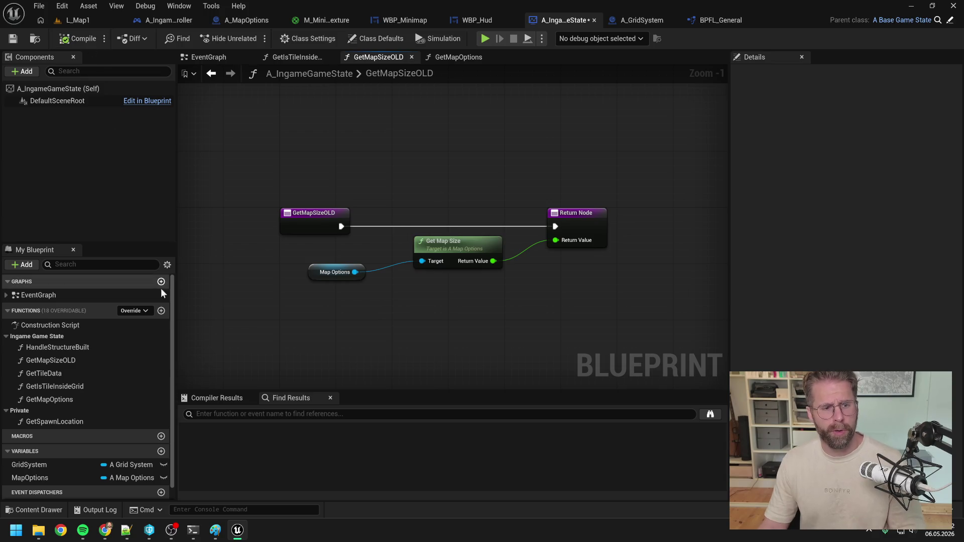
scroll(129, 379, down, 1)
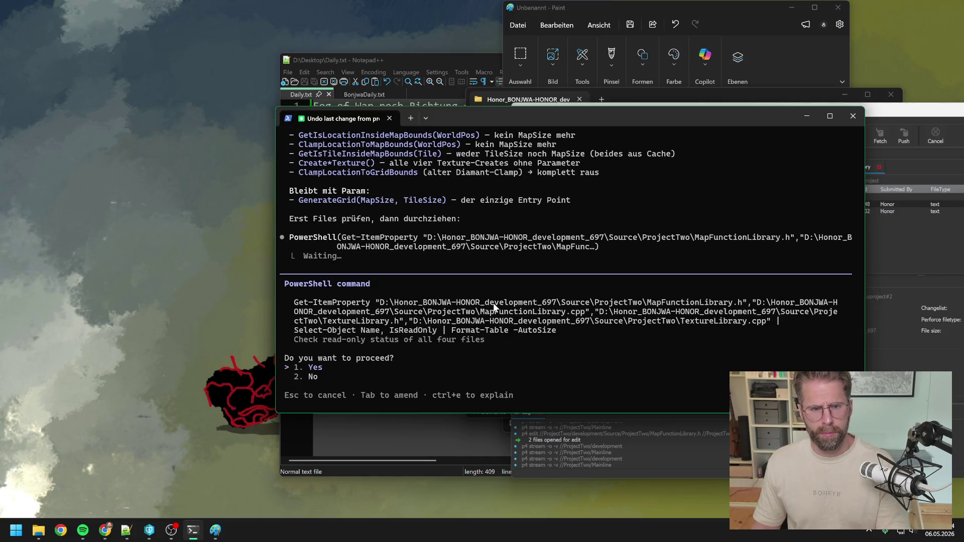
Review Claude's plan and approve the PowerShell read-only check of the four source files.
scroll(494, 303, up, 5)
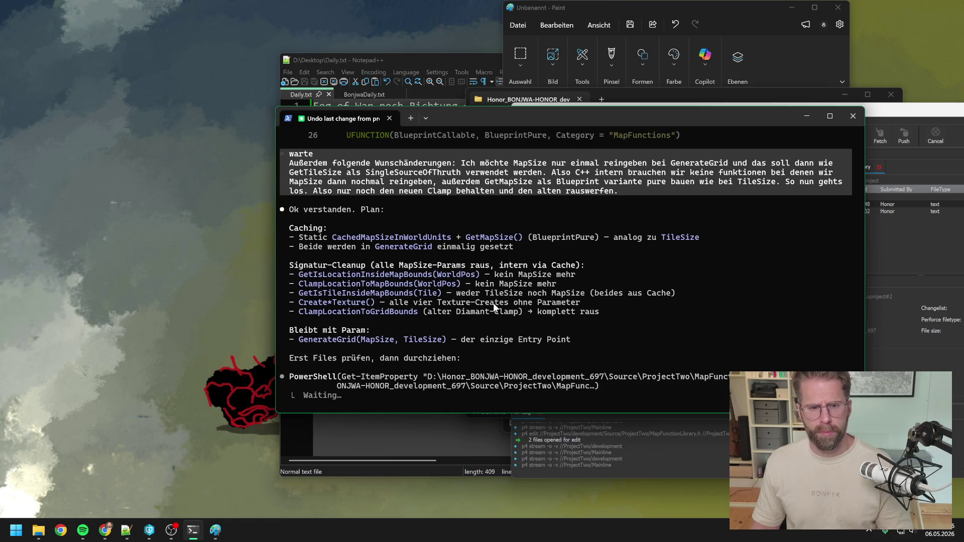
scroll(494, 303, down, 5)
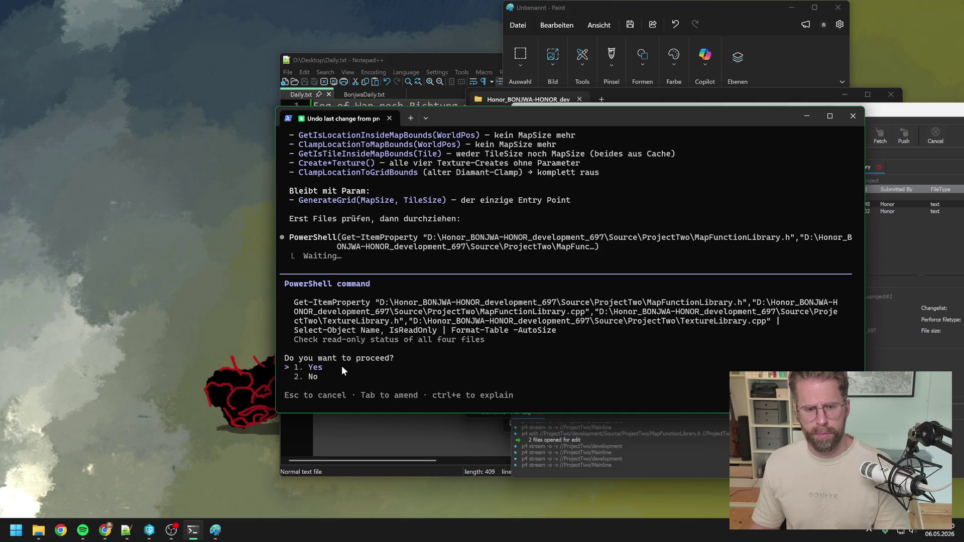
key(Return)
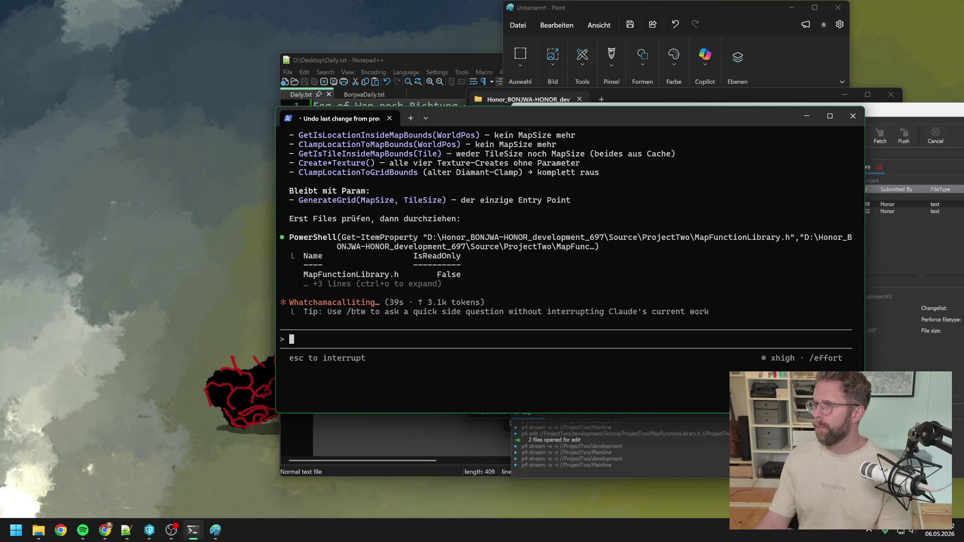
key(alt+Tab)
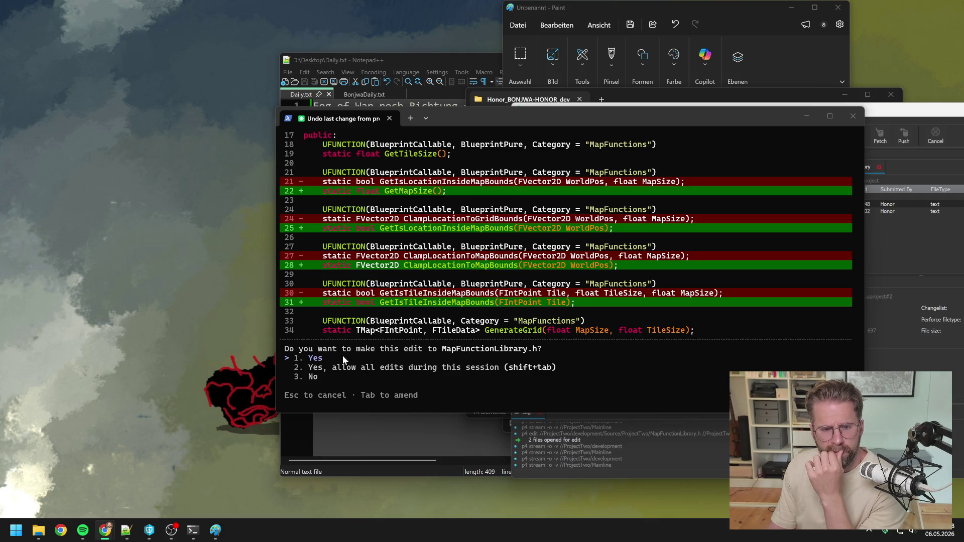
Review the header diff and approve the MapFunctionLibrary.h edit with cached map size and GetMapSize.
scroll(482, 307, up, 3)
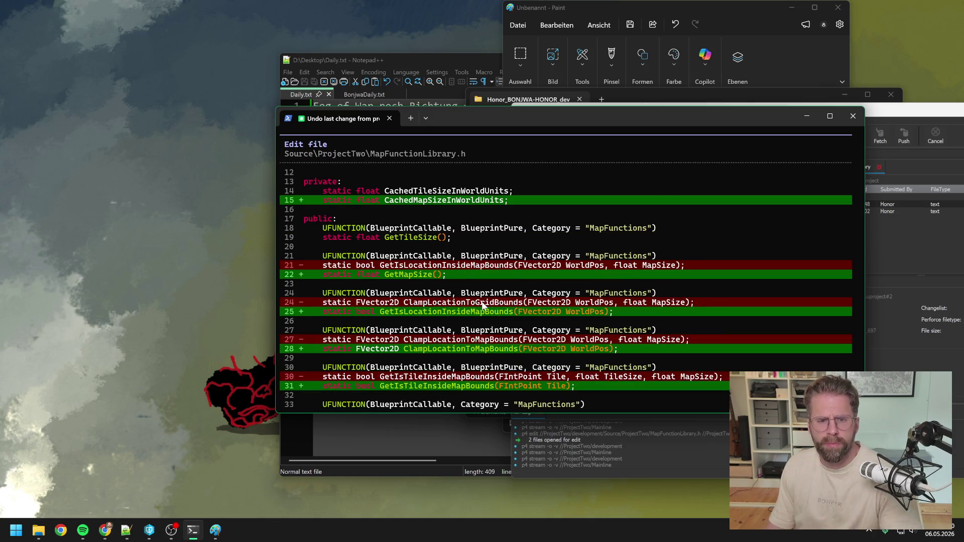
scroll(482, 306, down, 3)
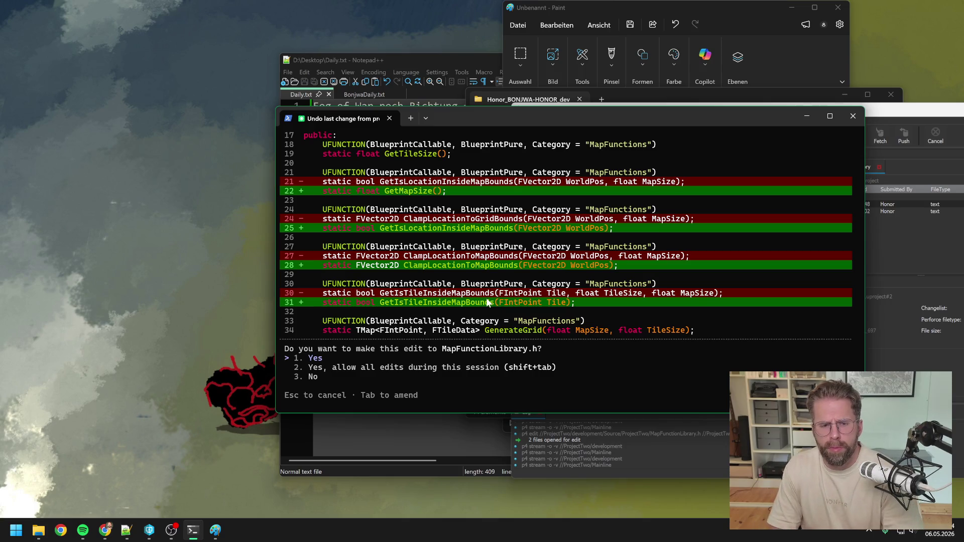
key(Return)
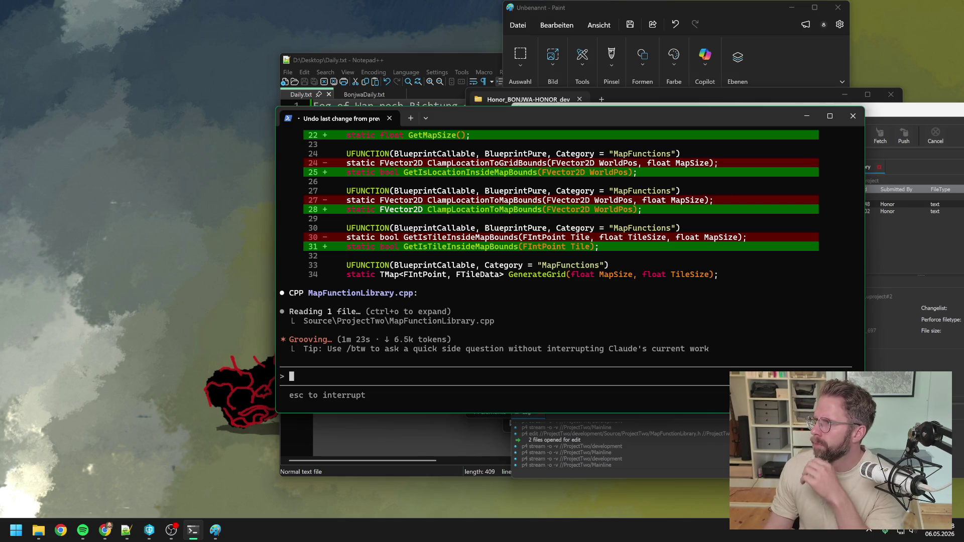
Review the .cpp diff and approve the MapFunctionLibrary.cpp edit using cached map and tile sizes.
key(alt+Tab)
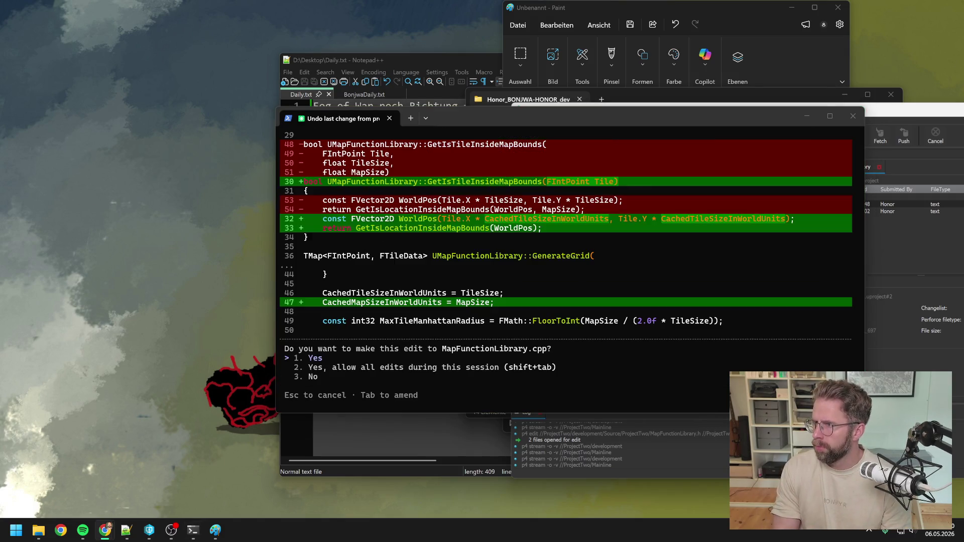
click(340, 355)
scroll(467, 311, up, 6)
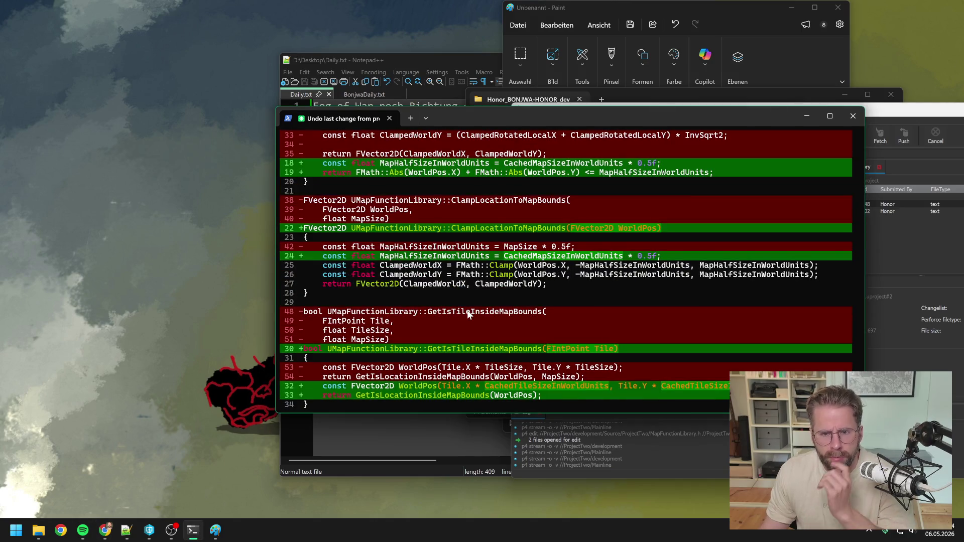
scroll(467, 312, up, 10)
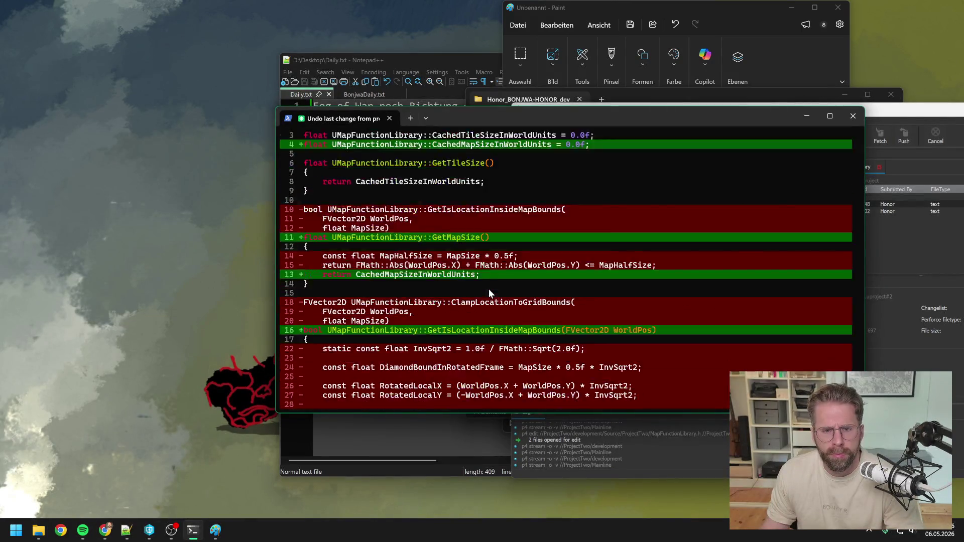
scroll(487, 284, down, 15)
key(Return)
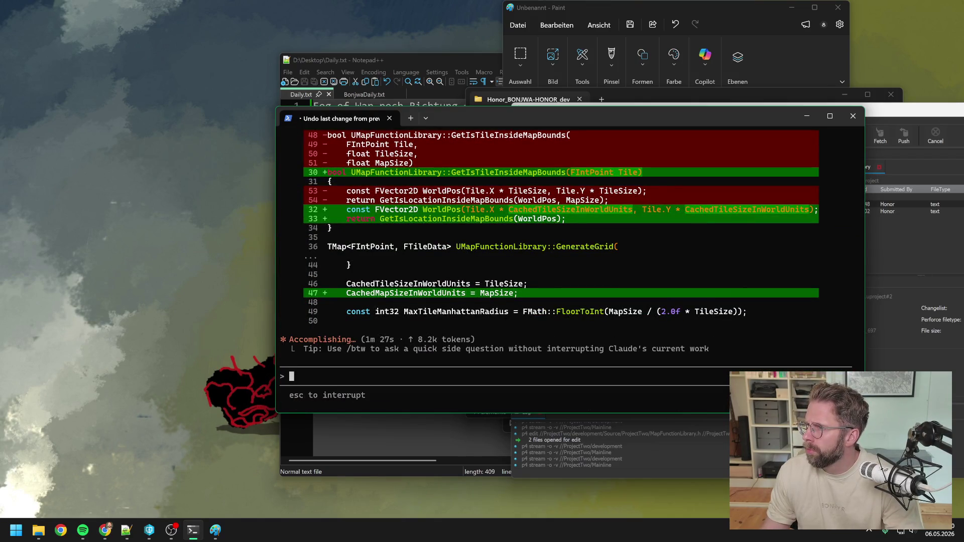
Move the Claude Code terminal window aside to reveal Perforce behind it.
key(alt+Tab)
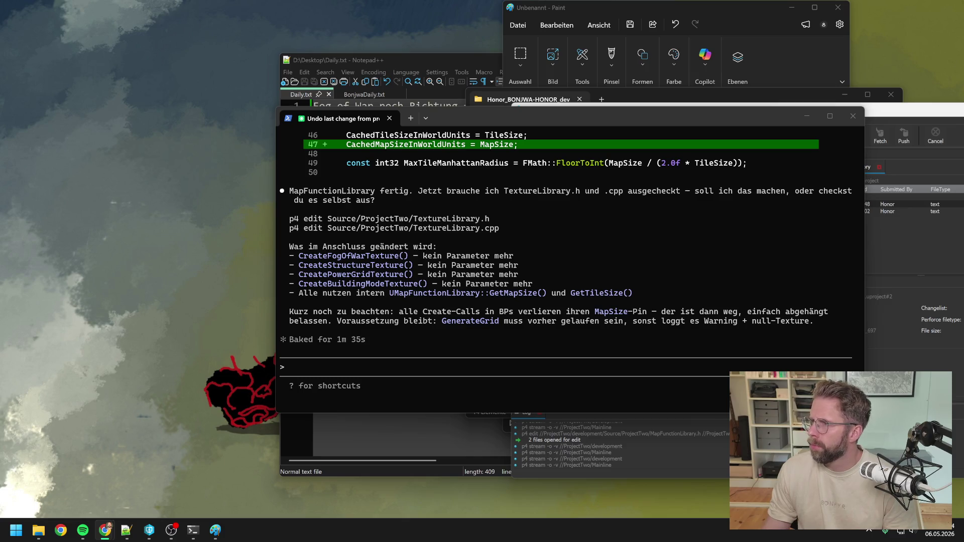
click(411, 360)
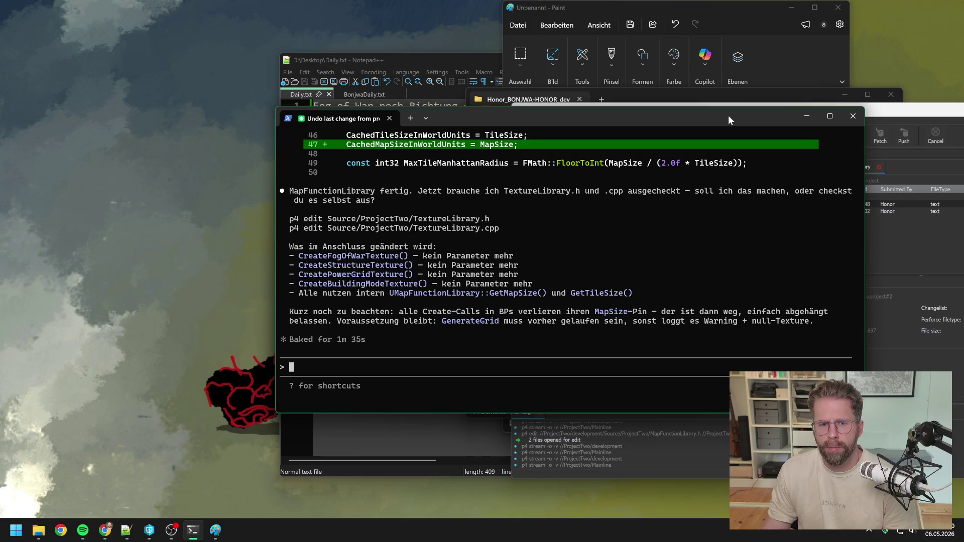
drag(729, 116, 702, 131)
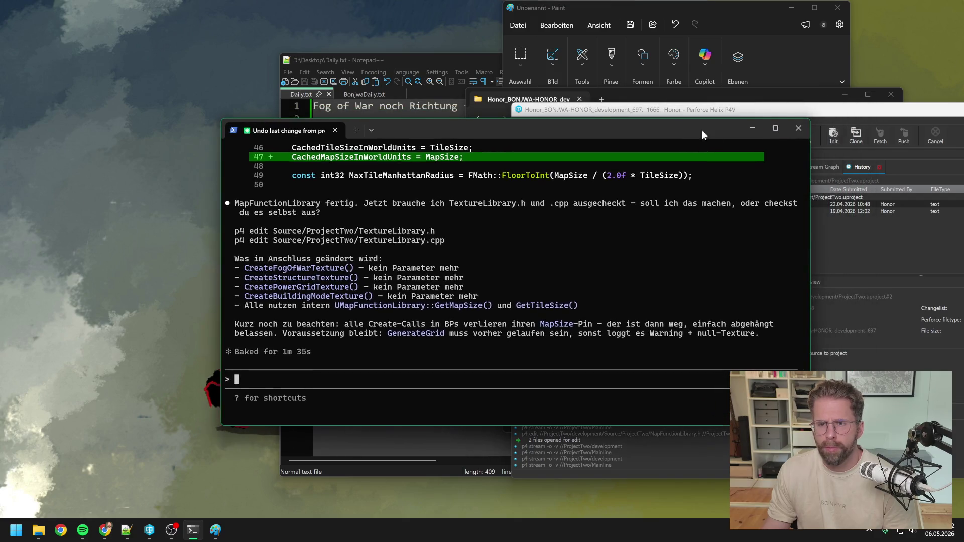
Minimize the terminal, check P4V, and launch ProjectTwo.sln from the workspace folder.
click(752, 130)
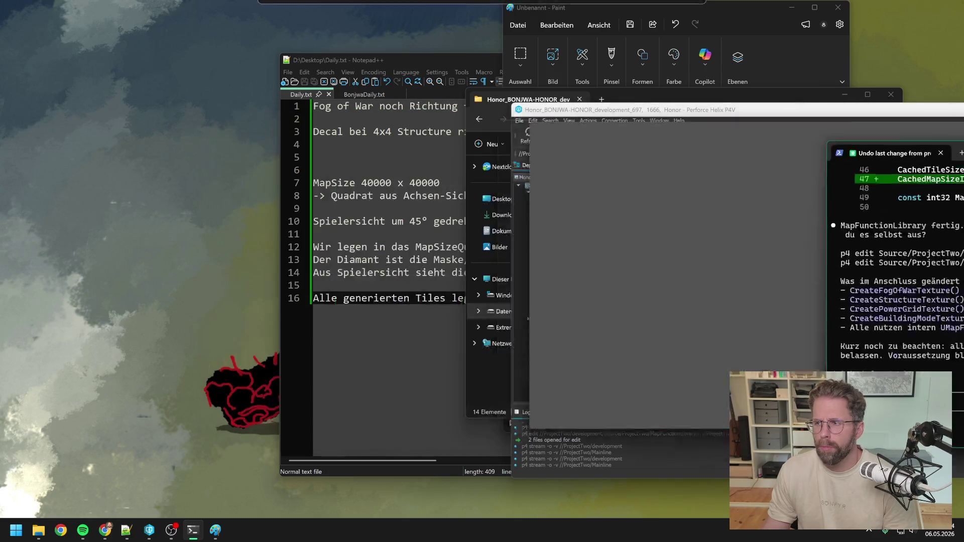
click(591, 365)
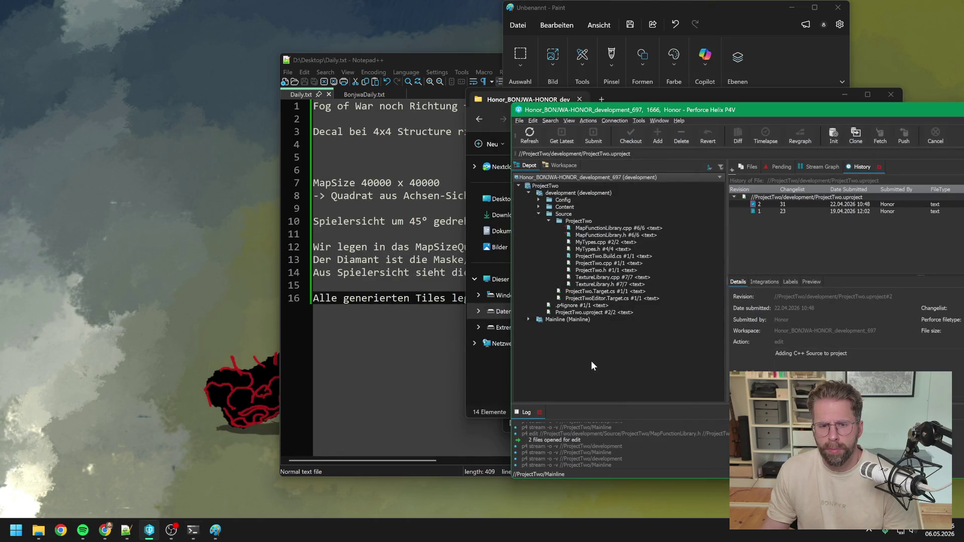
click(497, 381)
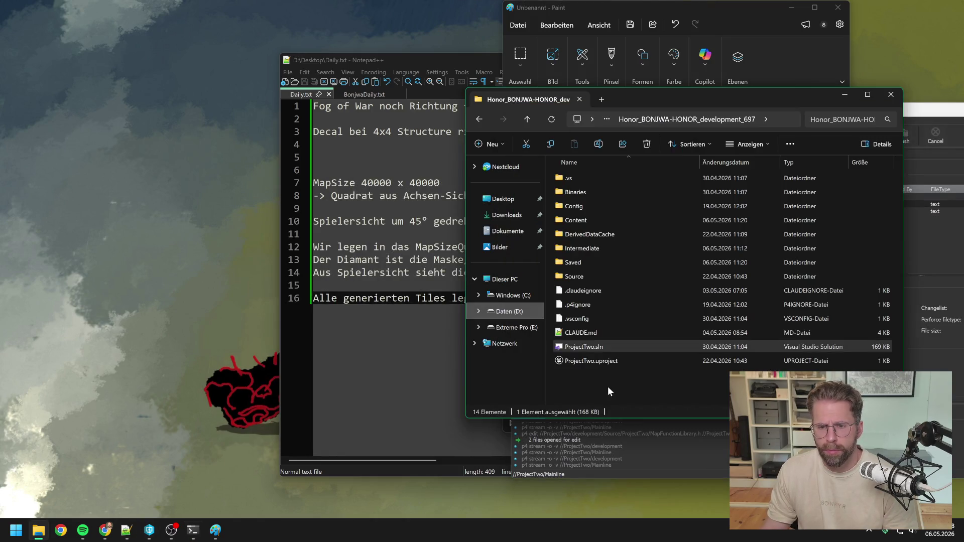
double_click(599, 346)
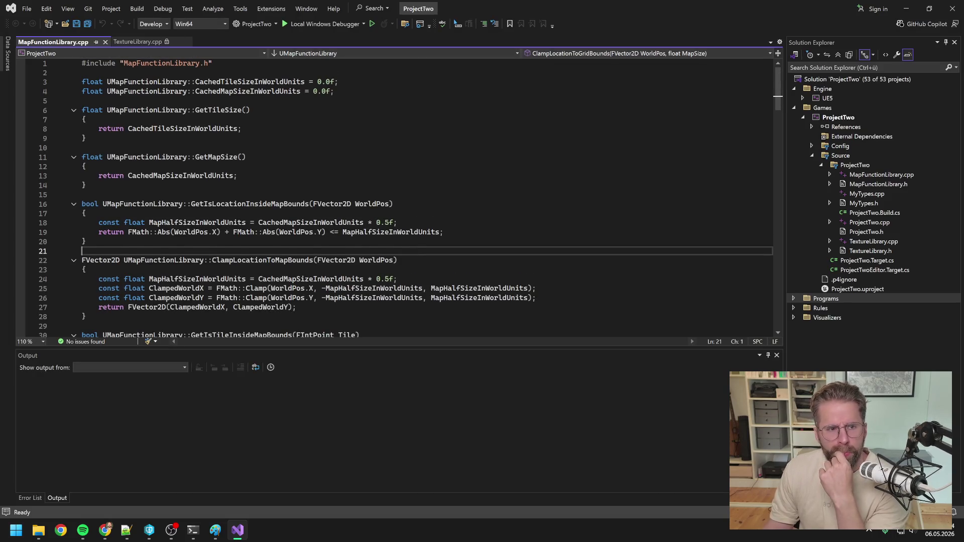
Rebuild the ProjectTwo project from Visual Studio's Solution Explorer.
right_click(849, 118)
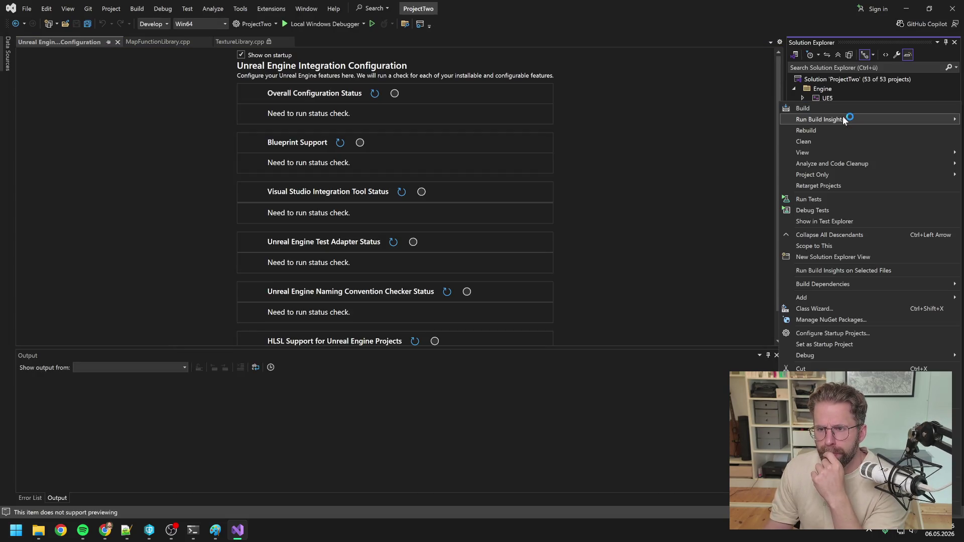
click(824, 130)
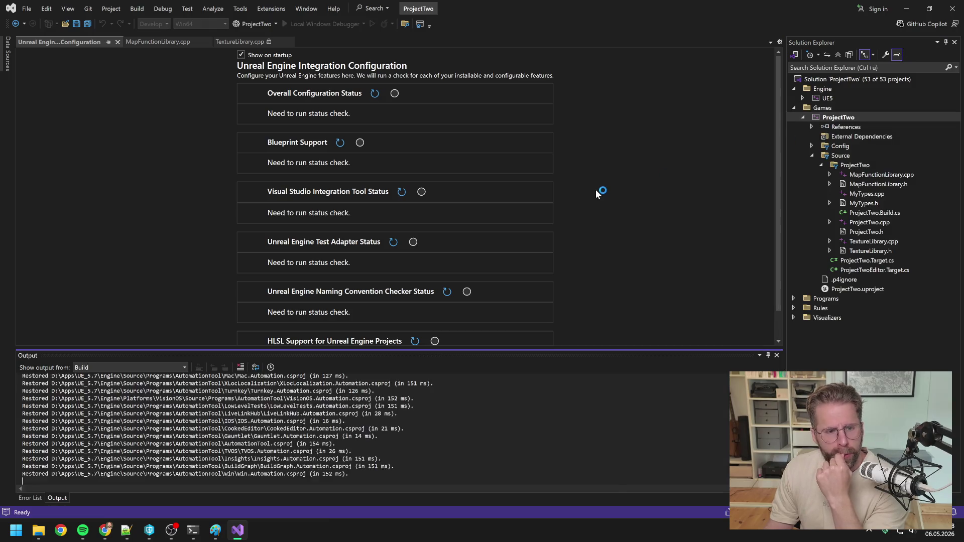
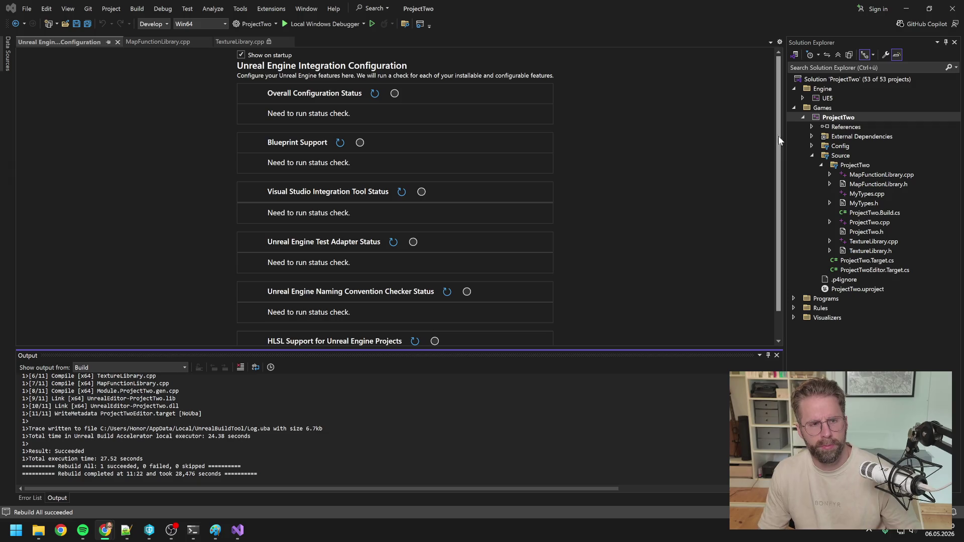
Close Visual Studio and relaunch ProjectTwo.uproject from P4V in Unreal Editor, with L_Map1 loaded.
click(953, 9)
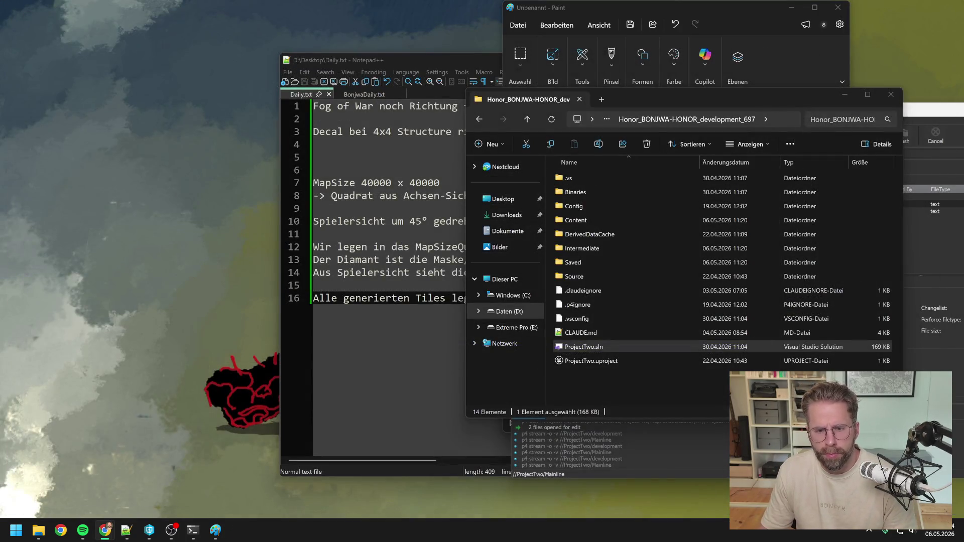
key(alt+Tab)
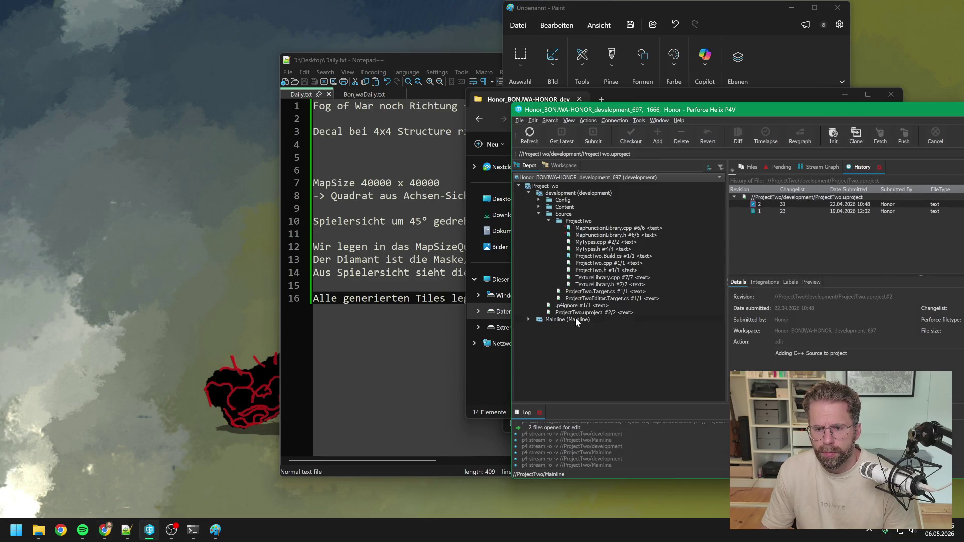
click(576, 313)
double_click(576, 313)
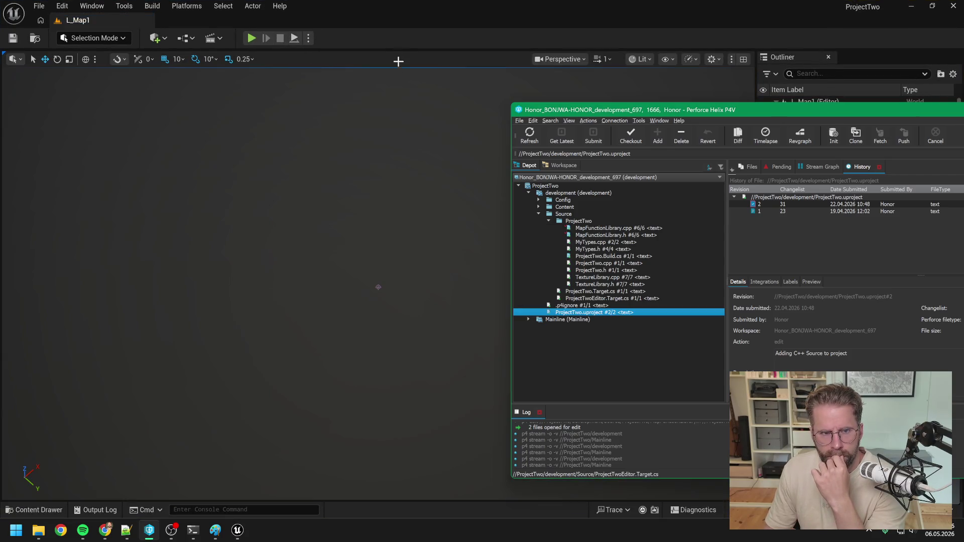
click(400, 42)
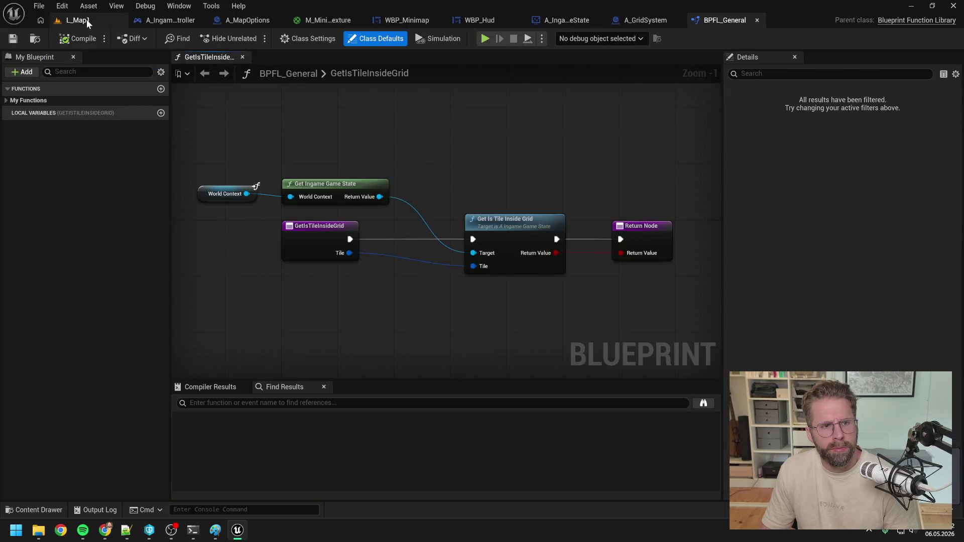
Start Play and follow the compile error into the A_IngamePlayerController graph.
click(86, 19)
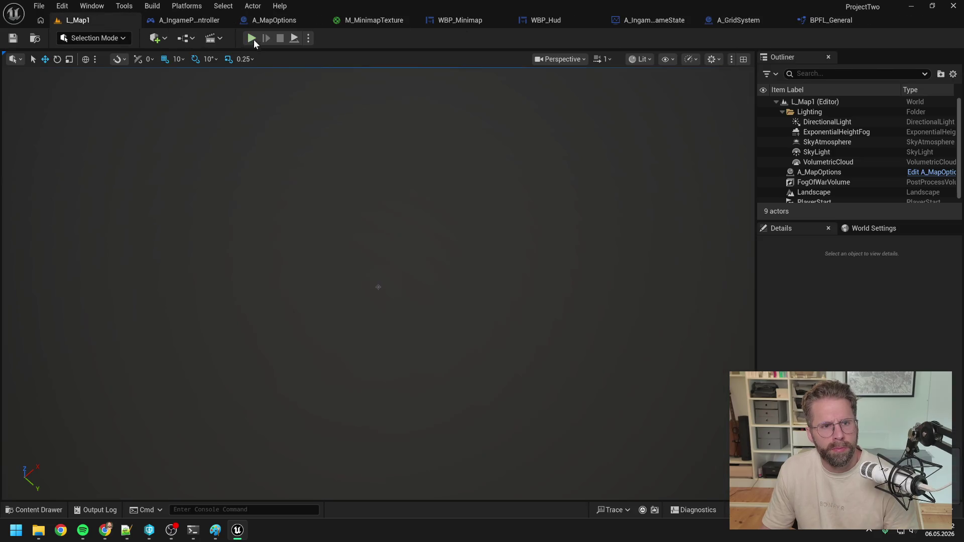
click(253, 38)
click(416, 265)
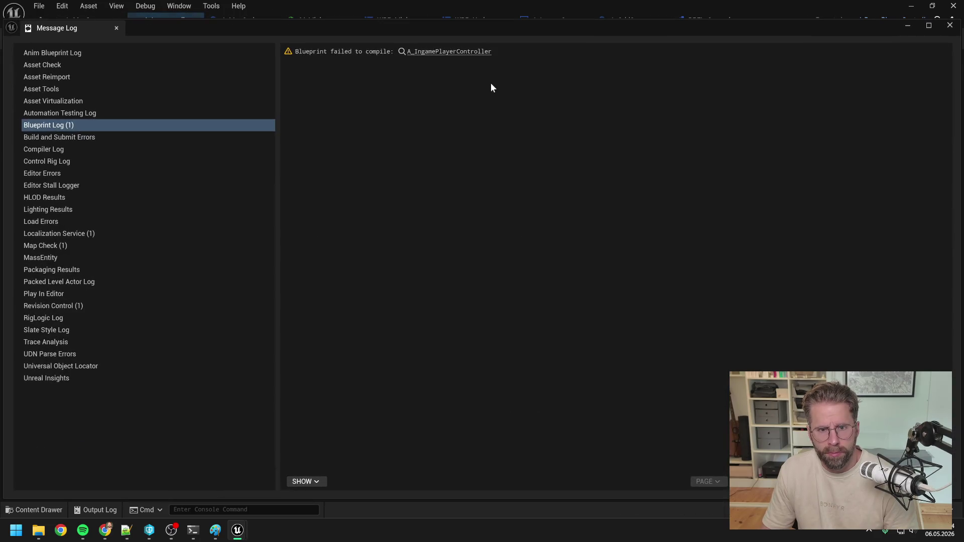
click(951, 27)
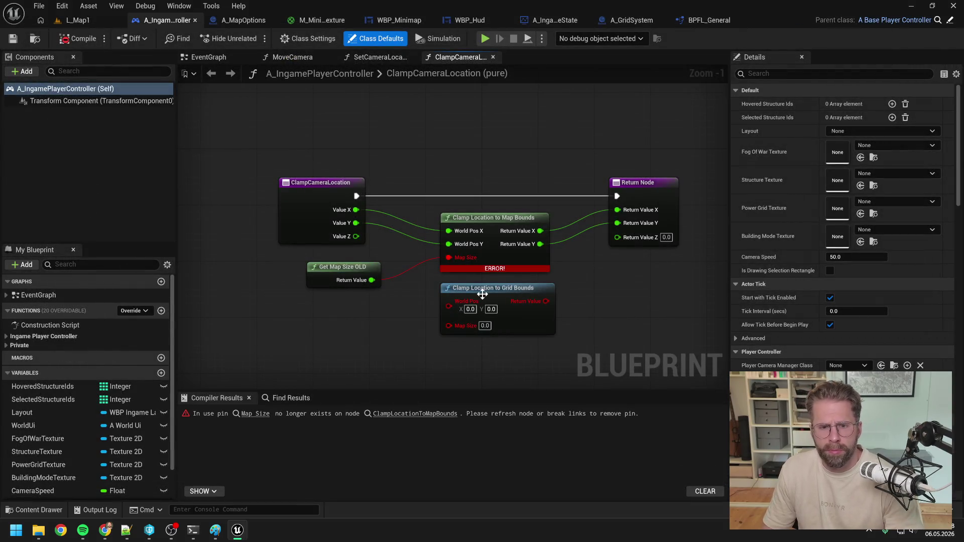
Delete the Get Map Size OLD and Clamp Location to Grid Bounds nodes, then compile and save.
click(345, 270)
key(Delete)
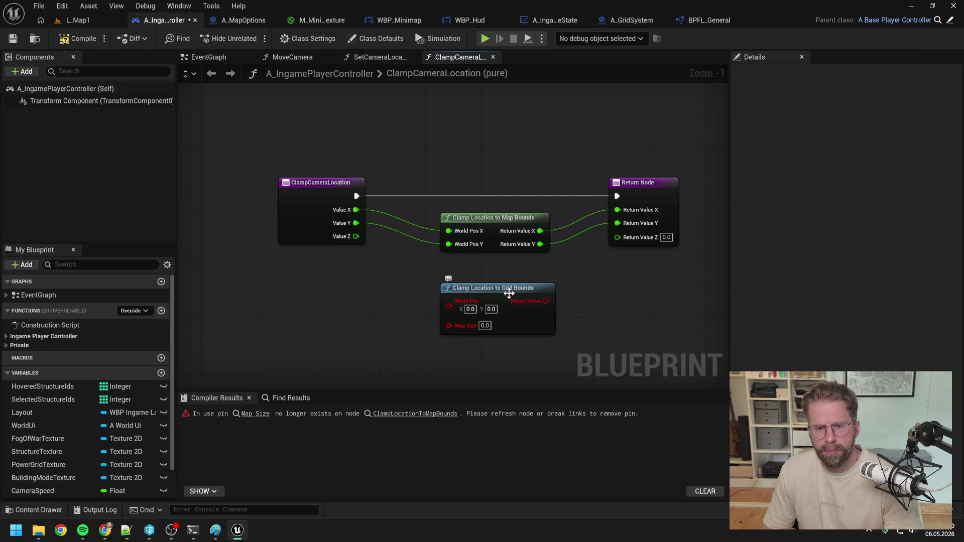
click(508, 294)
key(Delete)
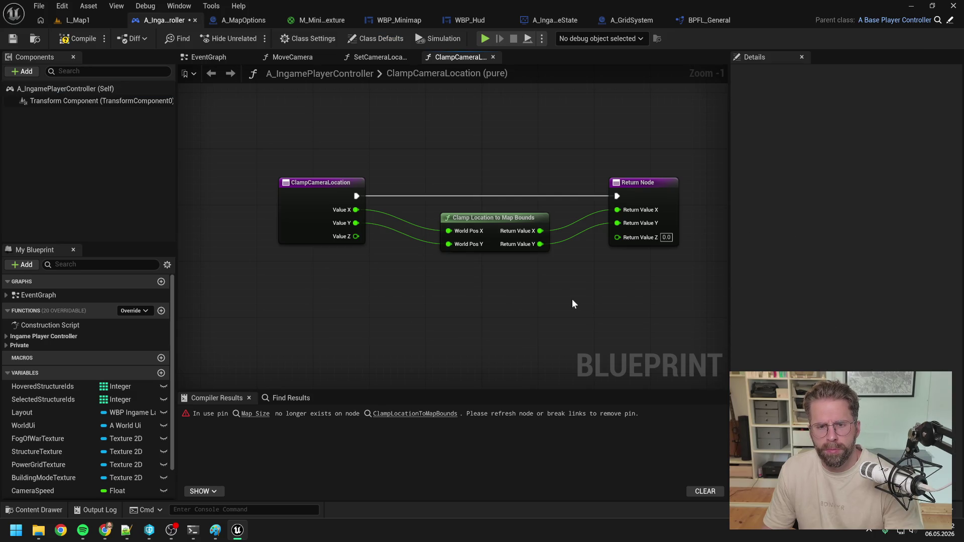
click(78, 38)
key(ctrl+s)
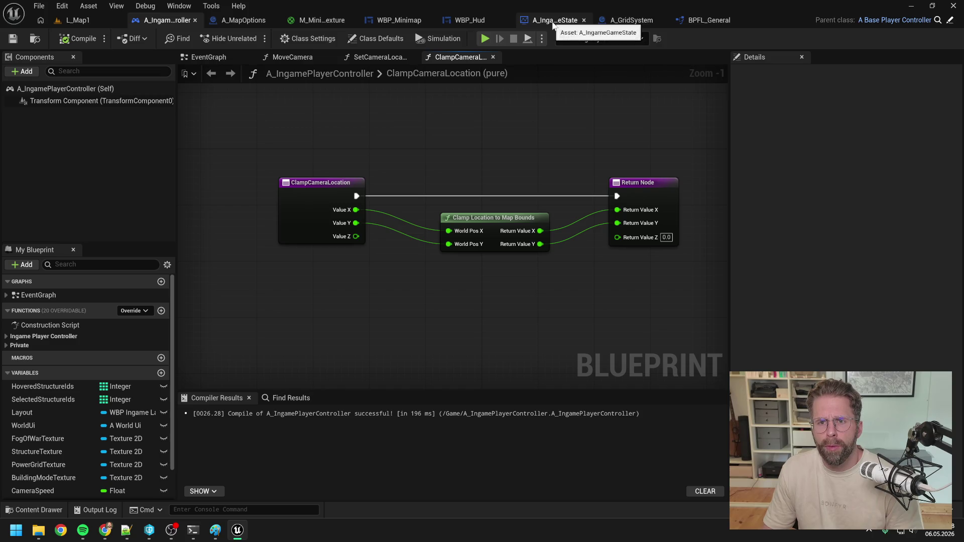
click(703, 20)
Find all references to GetMapSizeOLD by name from BPFL_General's function list.
click(29, 100)
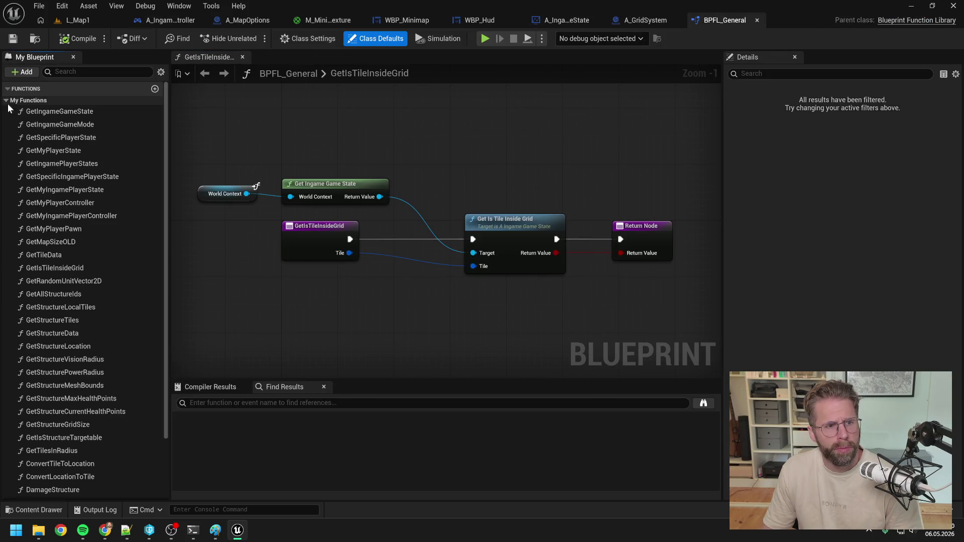
right_click(71, 243)
mouse_move(131, 302)
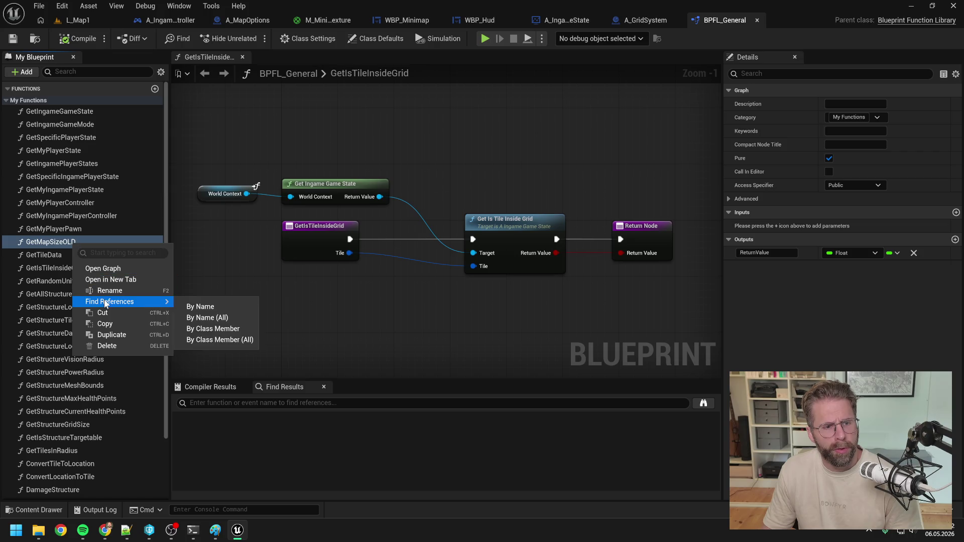
click(203, 308)
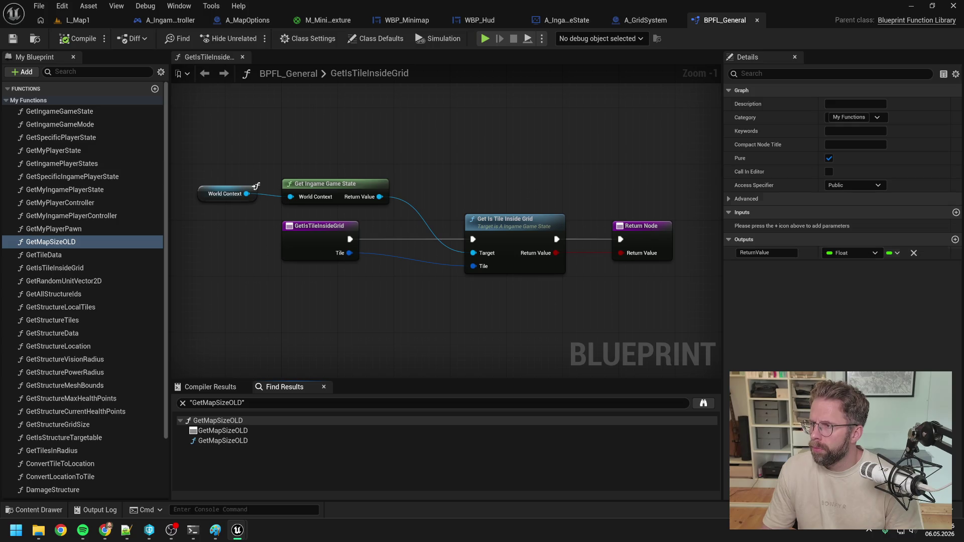
double_click(51, 242)
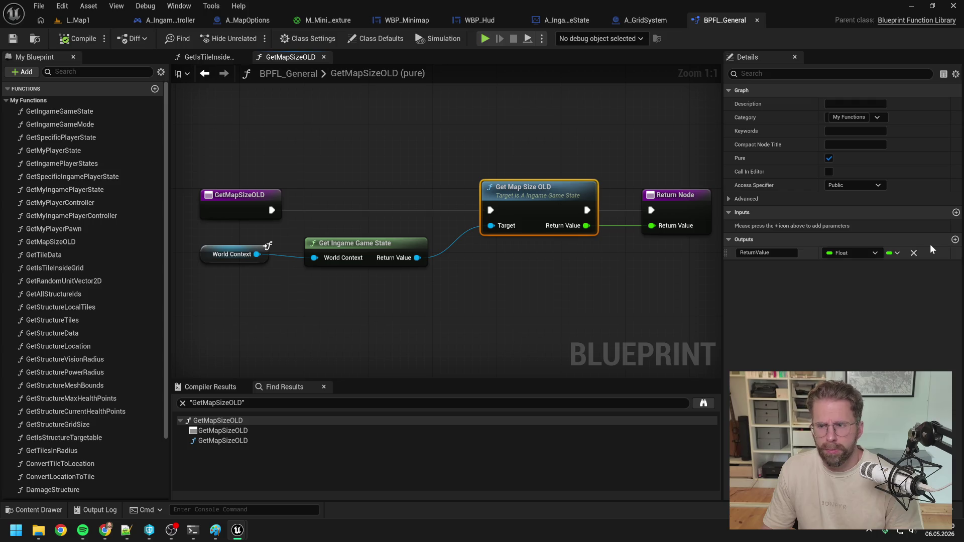
Add a Get Map Size node to InitializeTextures, placed above Get Map Size OLD.
click(167, 20)
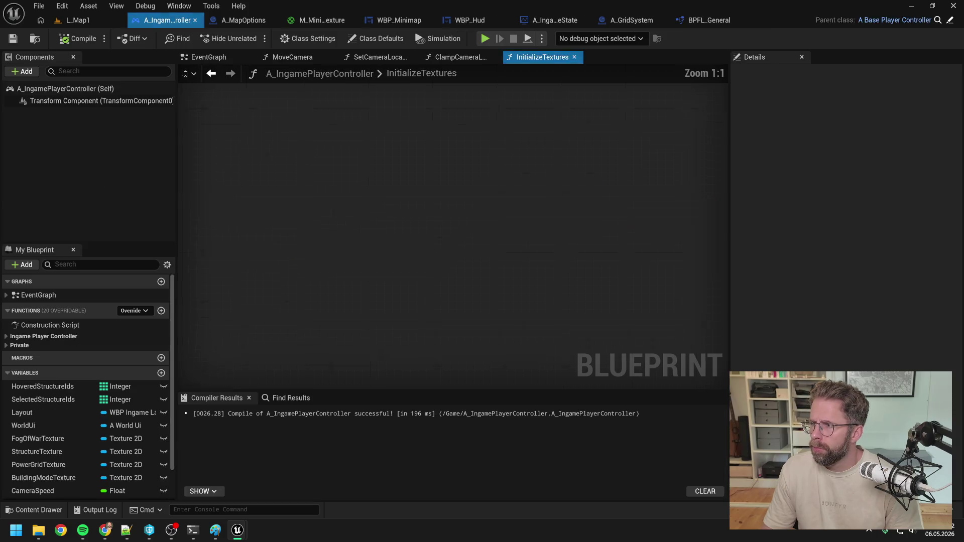
right_click(383, 204)
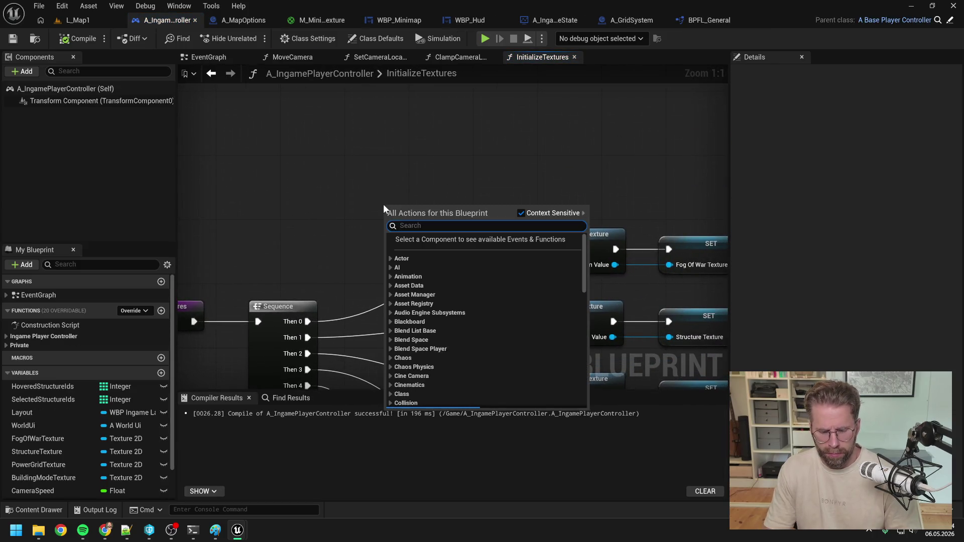
text(get map si)
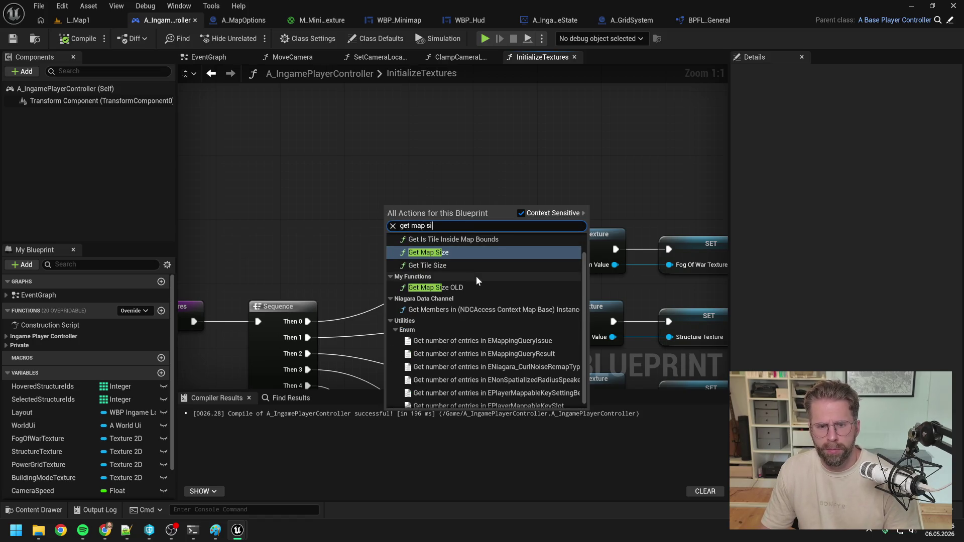
scroll(466, 274, up, 1)
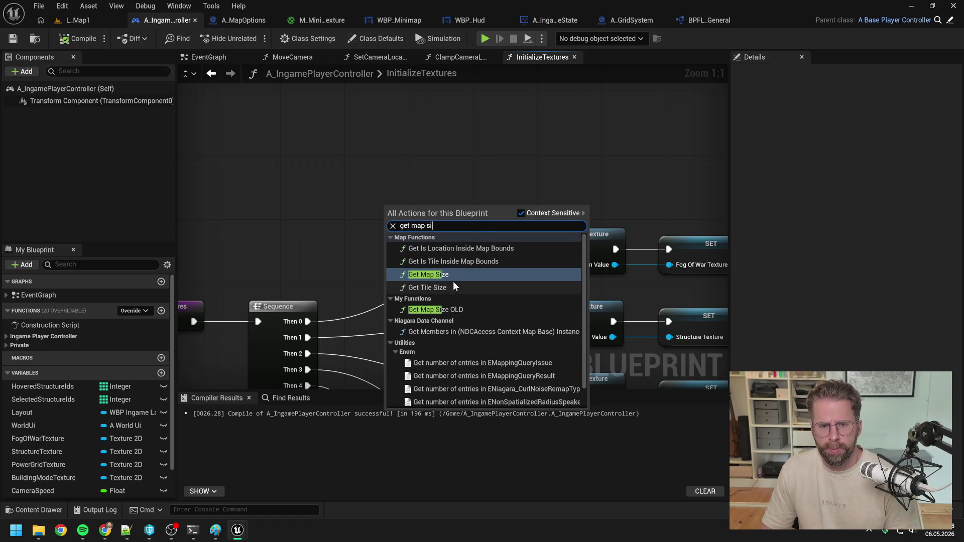
key(Return)
mouse_move(411, 213)
mouse_down()
mouse_move(420, 164)
mouse_move(472, 228)
mouse_up()
scroll(462, 158, down, 1)
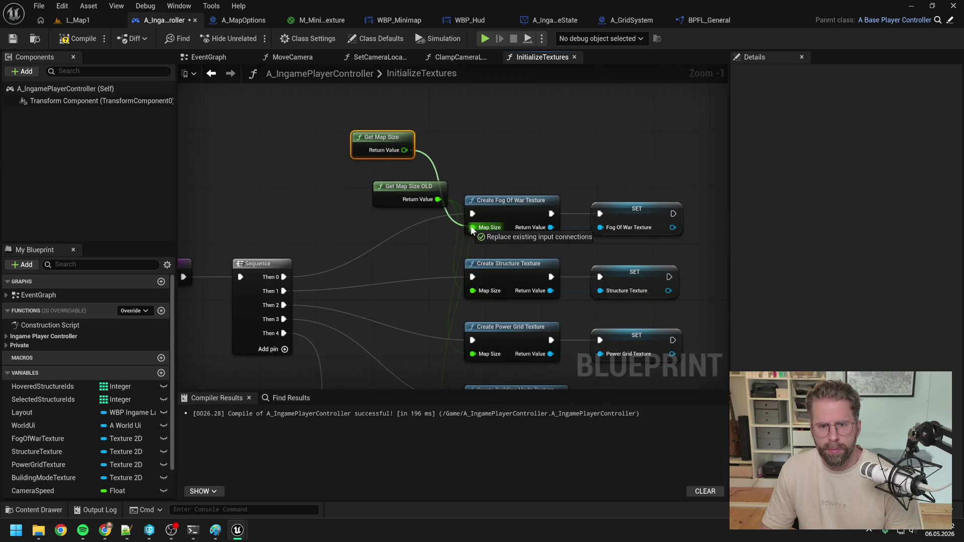
Wire Get Map Size into the fog, structure, power grid and building mode texture creators.
drag(404, 150, 472, 291)
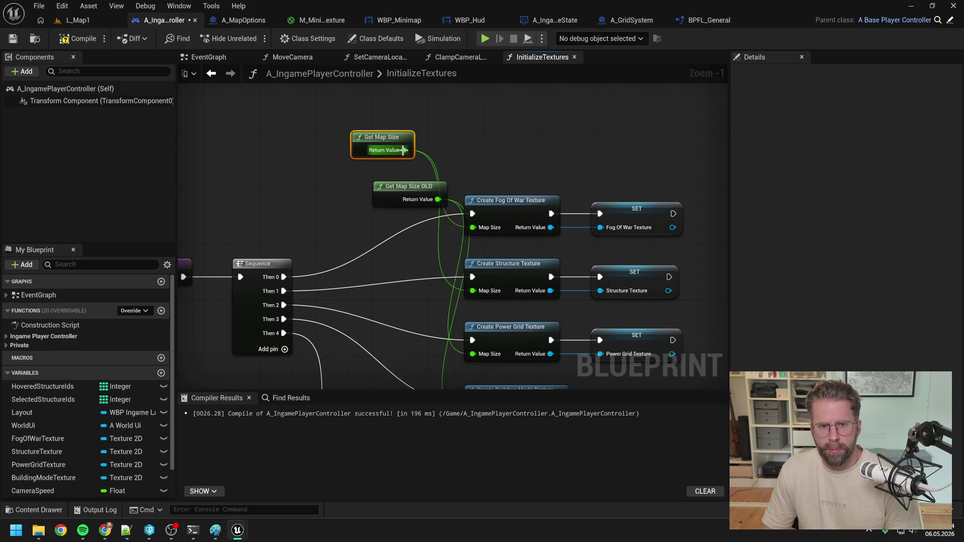
drag(404, 151, 472, 355)
scroll(442, 312, down, 2)
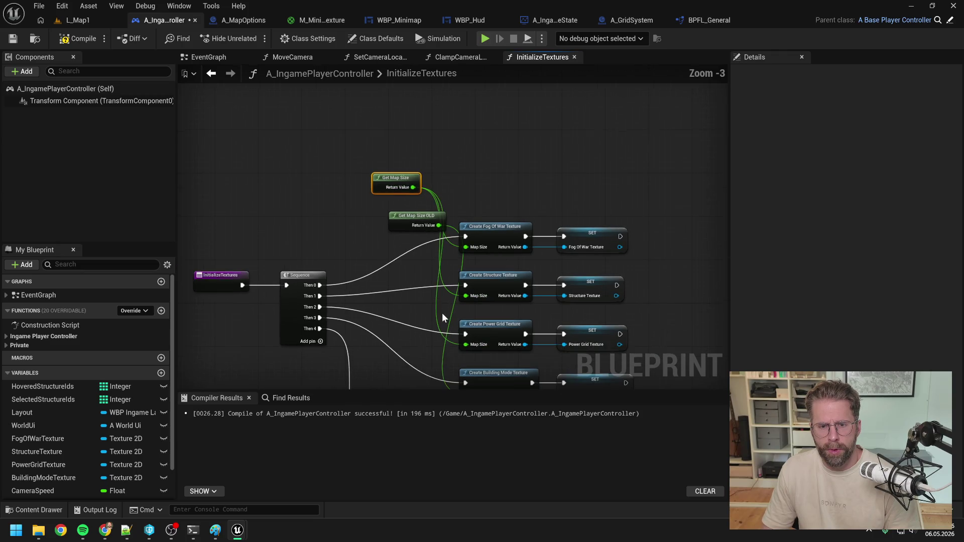
drag(442, 312, 432, 242)
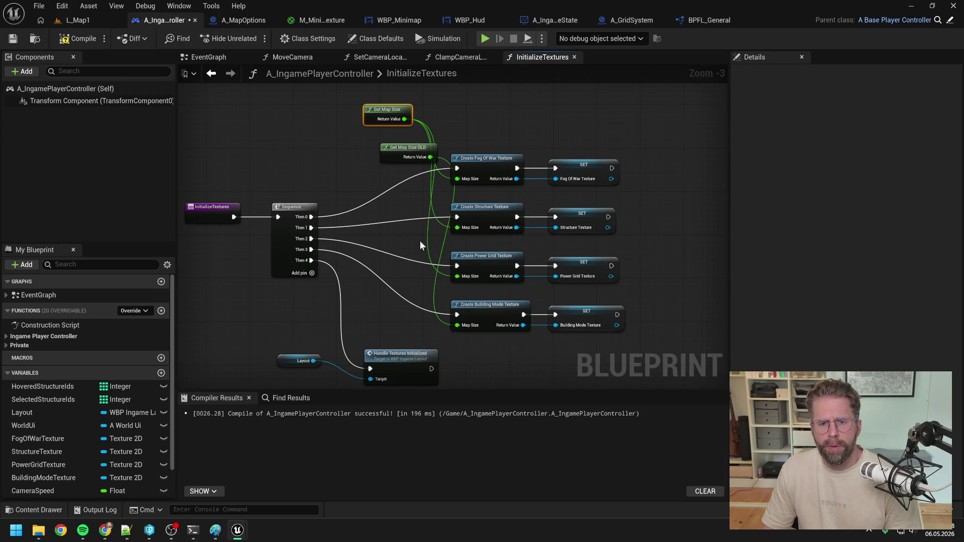
click(411, 236)
drag(413, 146, 468, 351)
Delete Get Map Size OLD, move the new node into its spot, then compile and save.
click(407, 180)
key(Delete)
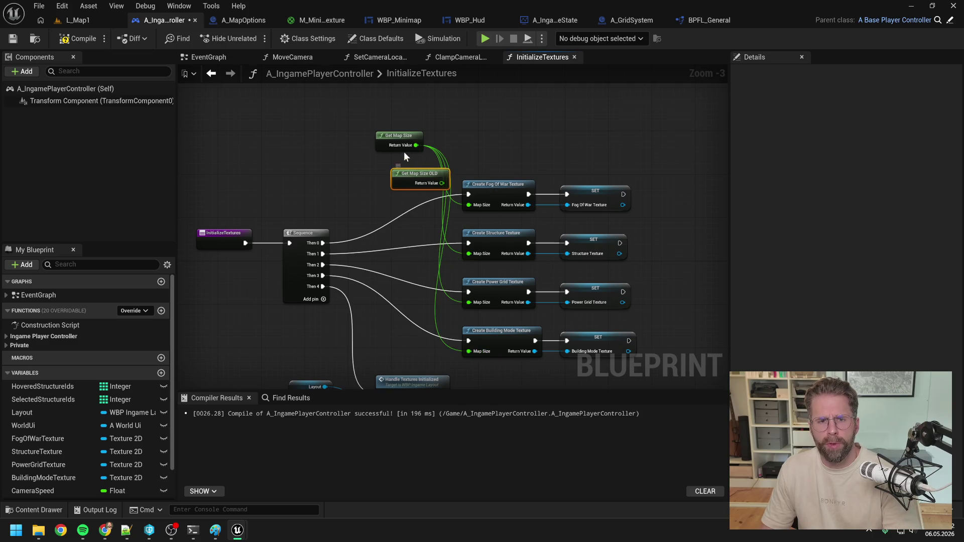
drag(399, 136, 399, 178)
click(366, 158)
click(78, 38)
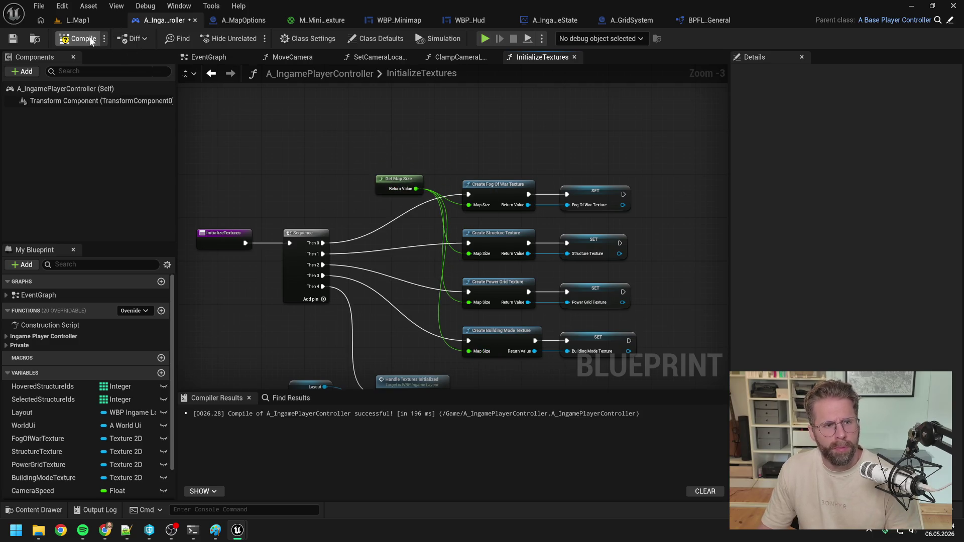
key(ctrl+s)
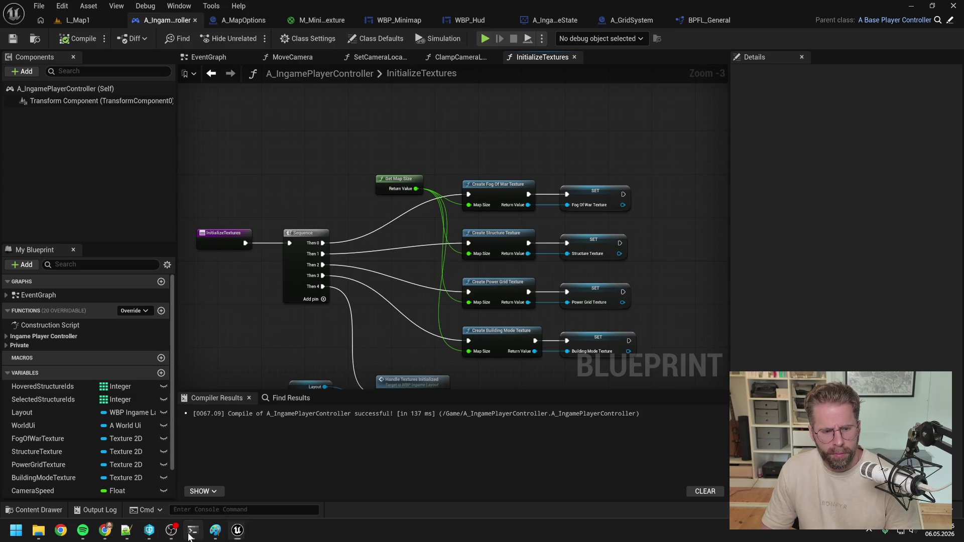
click(193, 531)
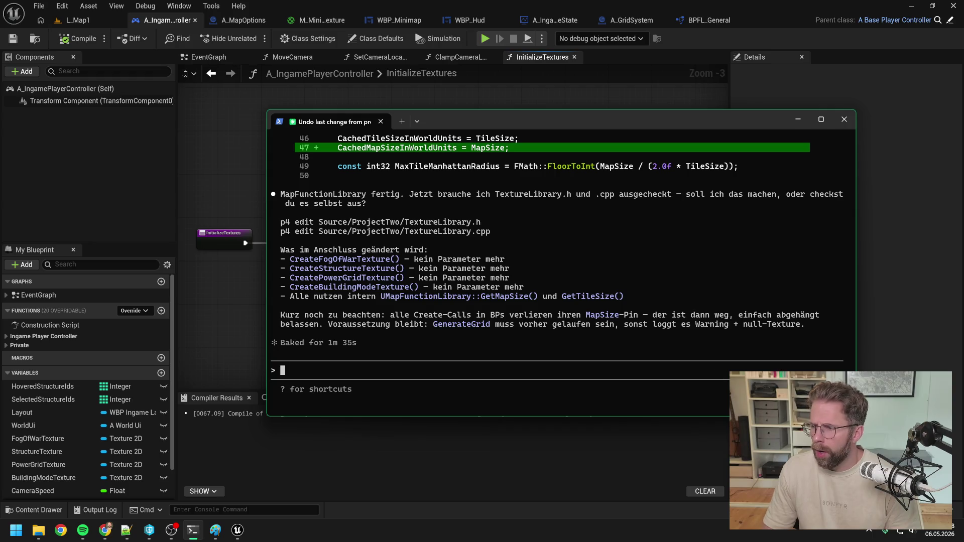
Check out TextureLibrary.h and TextureLibrary.cpp for edit in P4V.
key(alt+Tab)
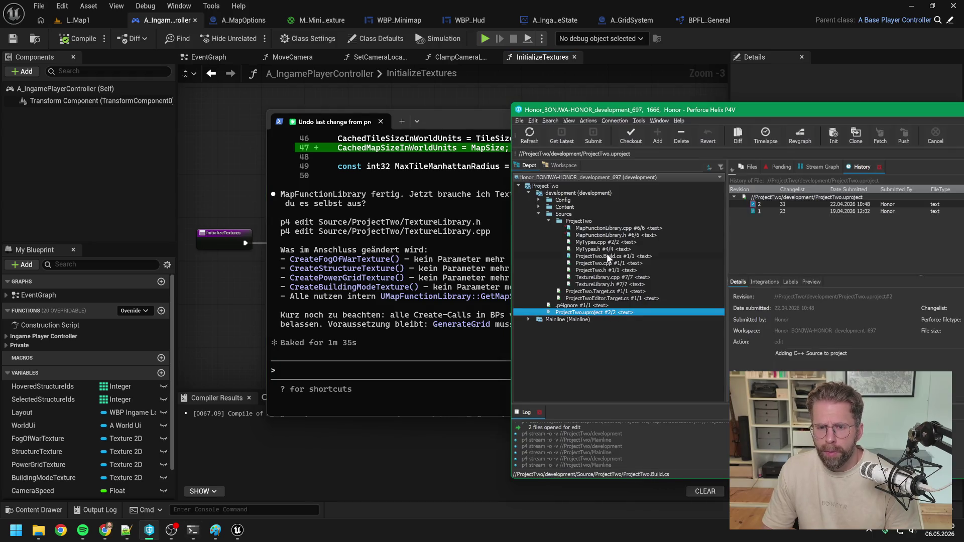
click(599, 278)
shift+click(598, 285)
right_click(596, 280)
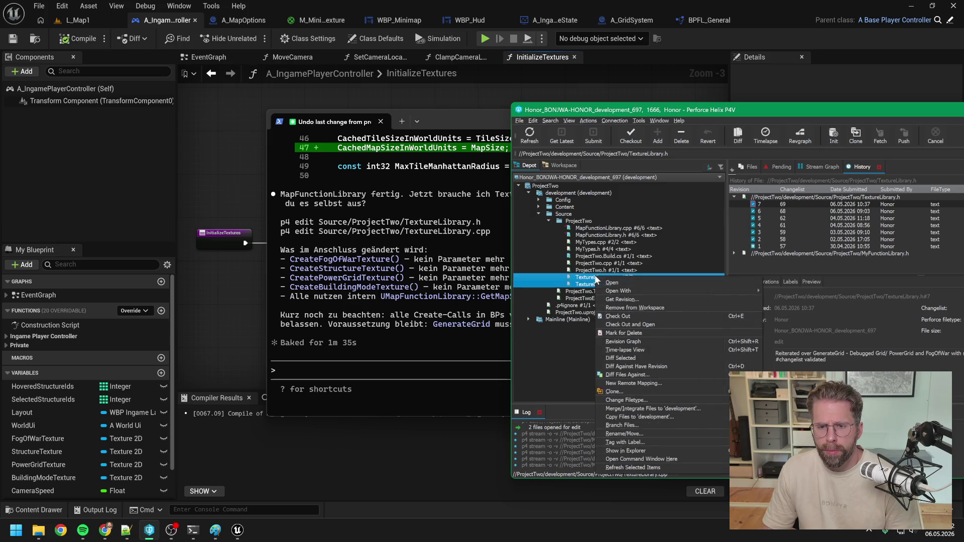
click(623, 316)
Send 'auf gehts' to Claude Code, close Unreal Editor, and approve the Perforce checkout command.
click(445, 372)
text(auf gehts)
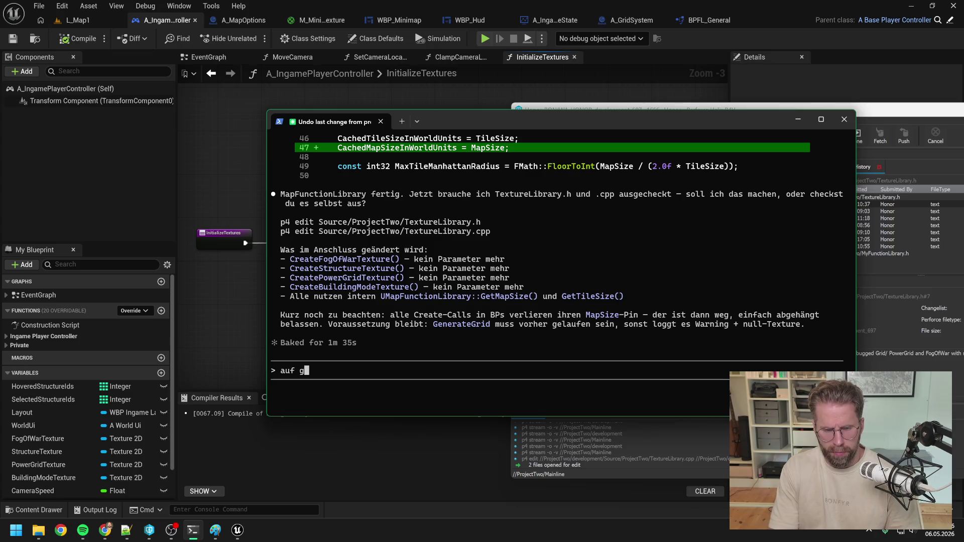
key(Return)
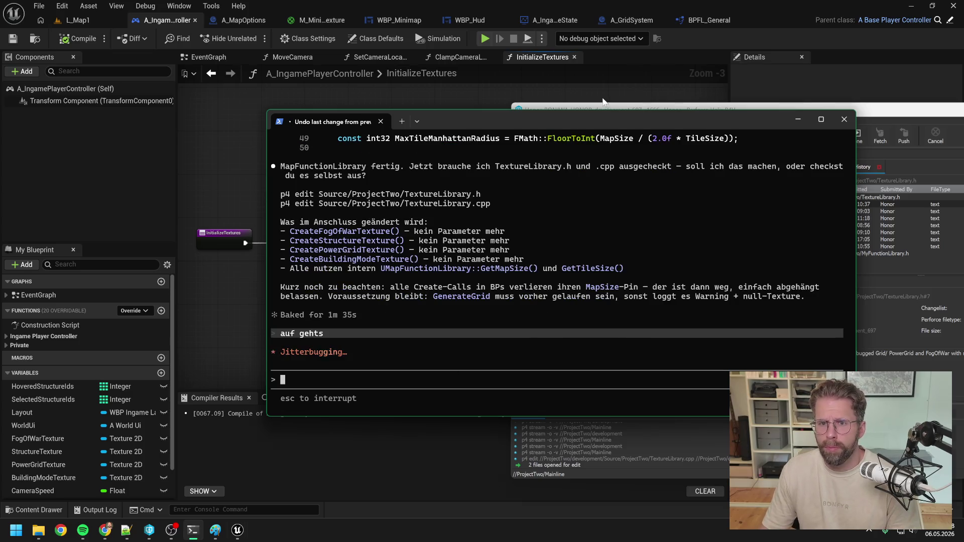
click(603, 99)
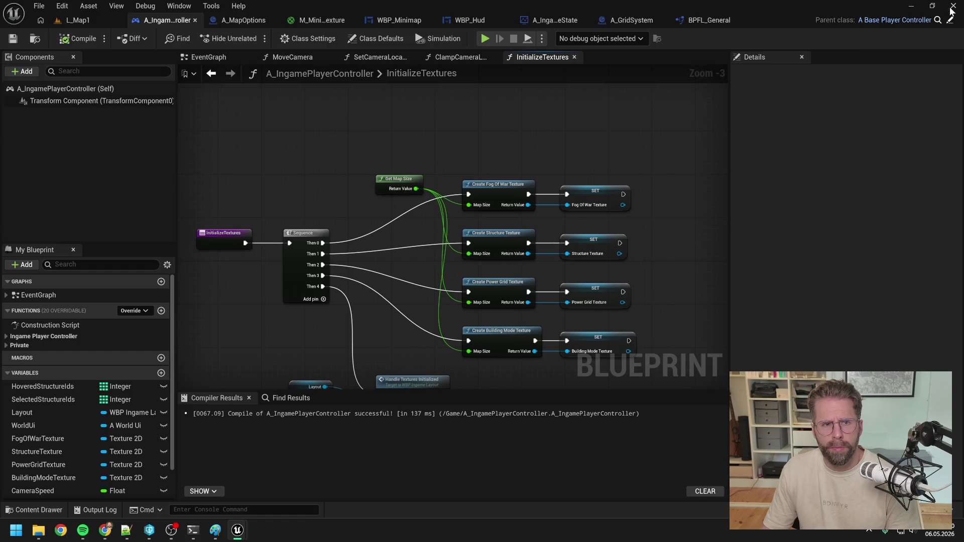
click(954, 7)
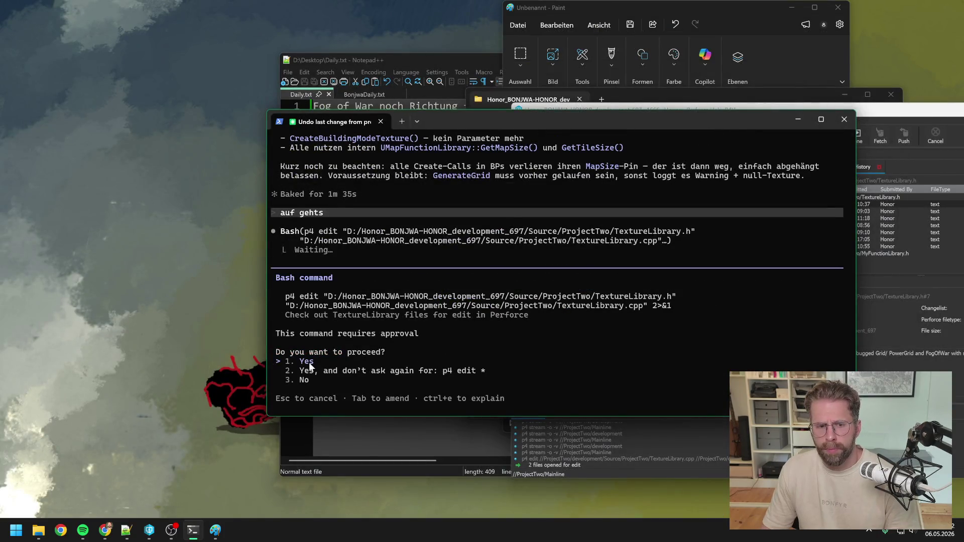
key(Return)
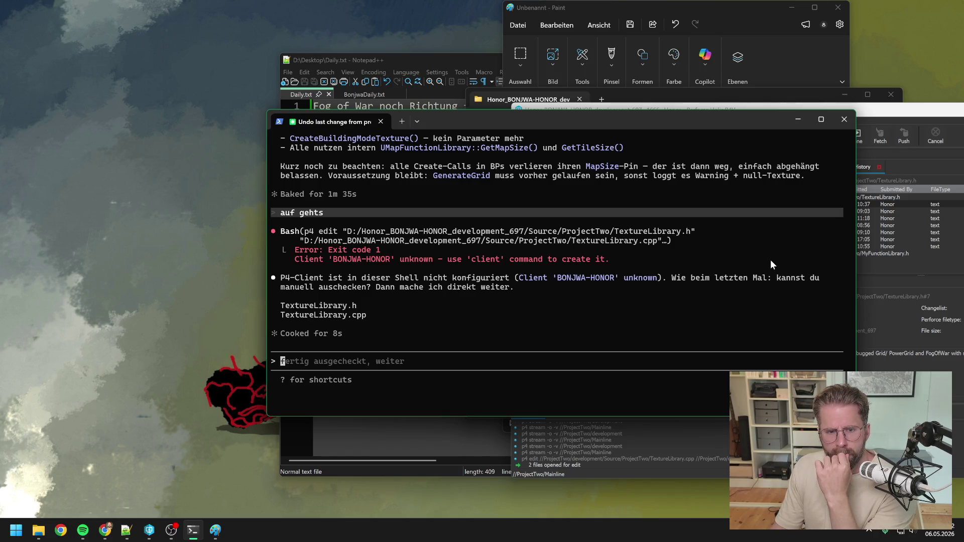
Verify the checkout in P4V, reply 'sind' to Claude Code, and approve the writability check.
click(918, 132)
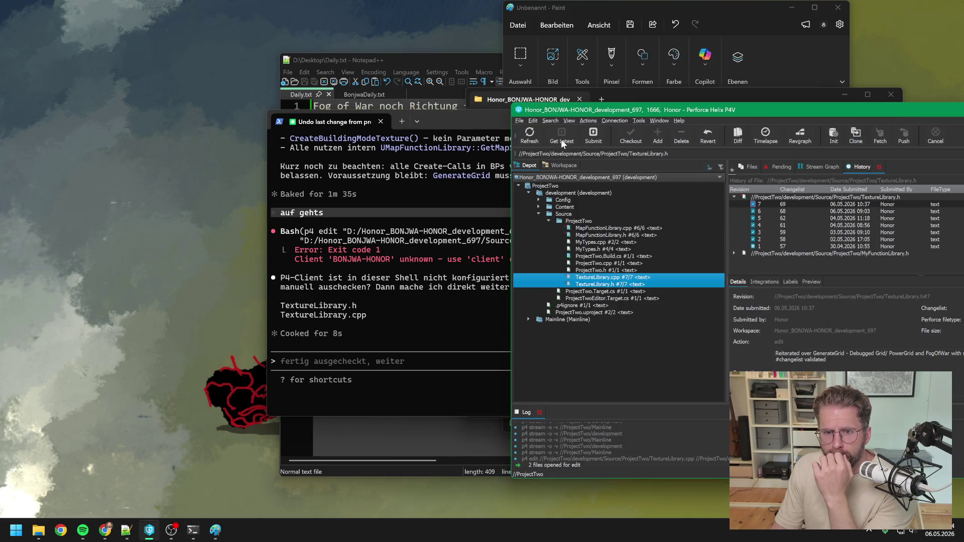
click(409, 360)
text(sind)
key(Return)
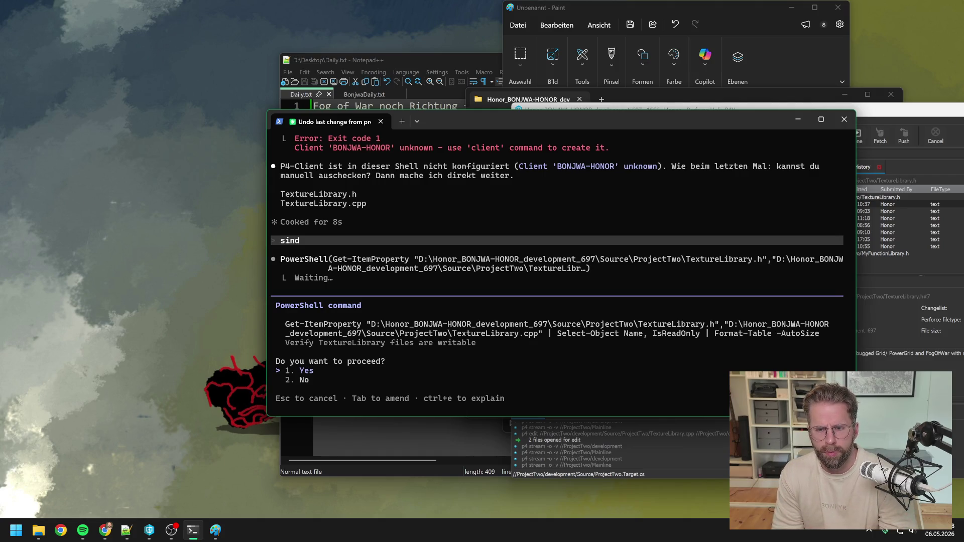
key(Return)
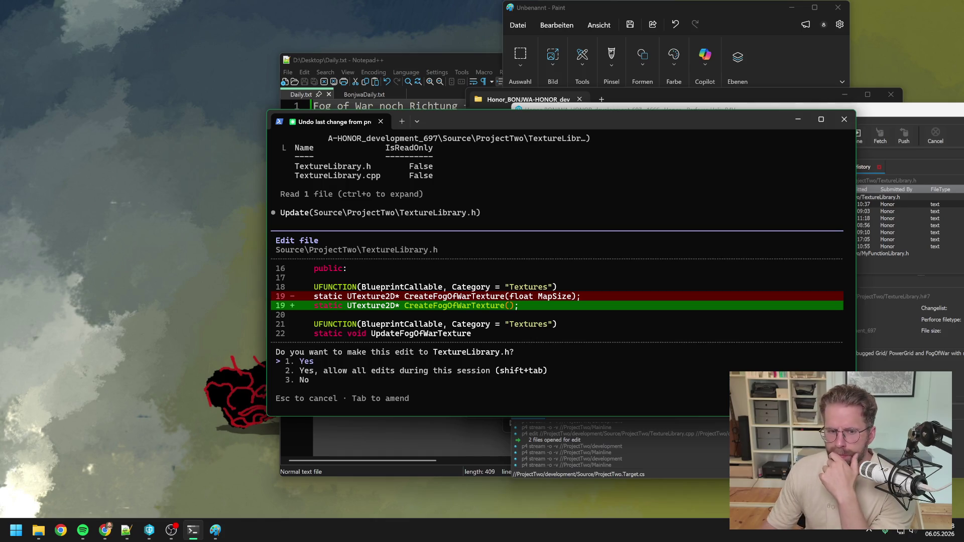
Approve removing MapSize from the FogOfWar, Structure, PowerGrid and BuildingMode texture declarations.
key(Return)
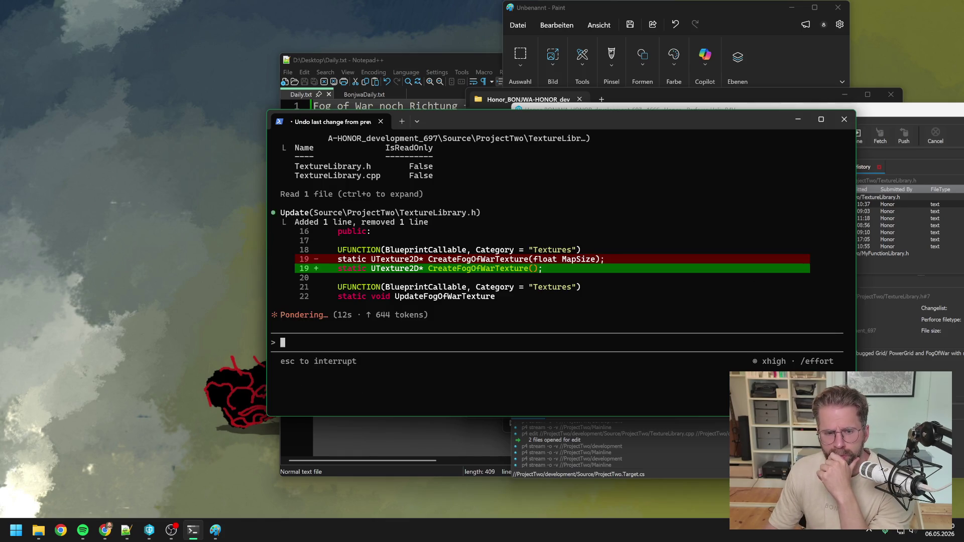
key(alt+Tab)
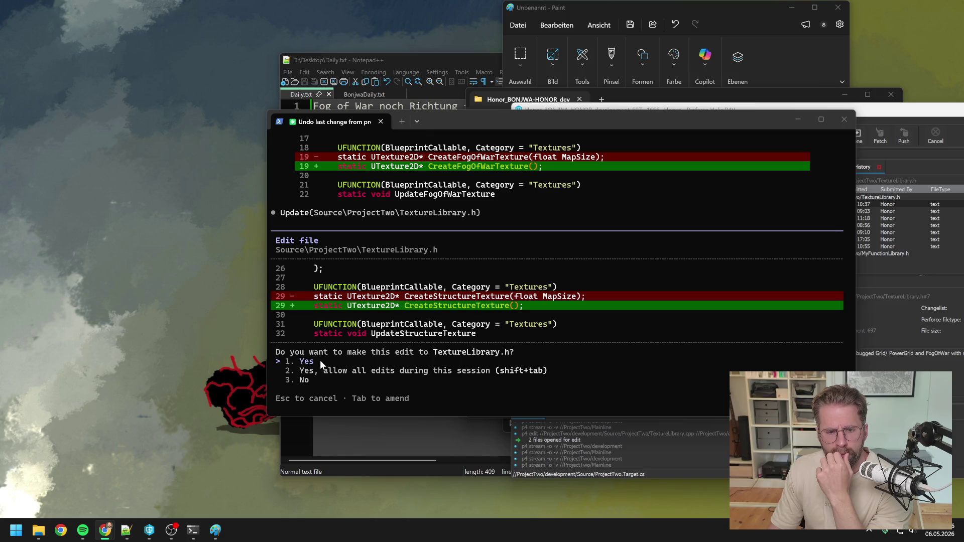
click(320, 360)
key(Return)
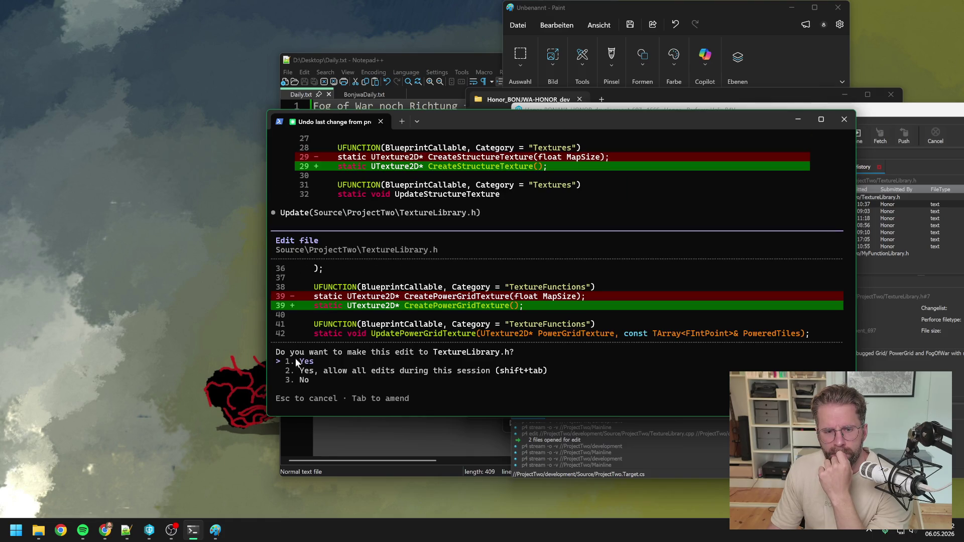
key(Return)
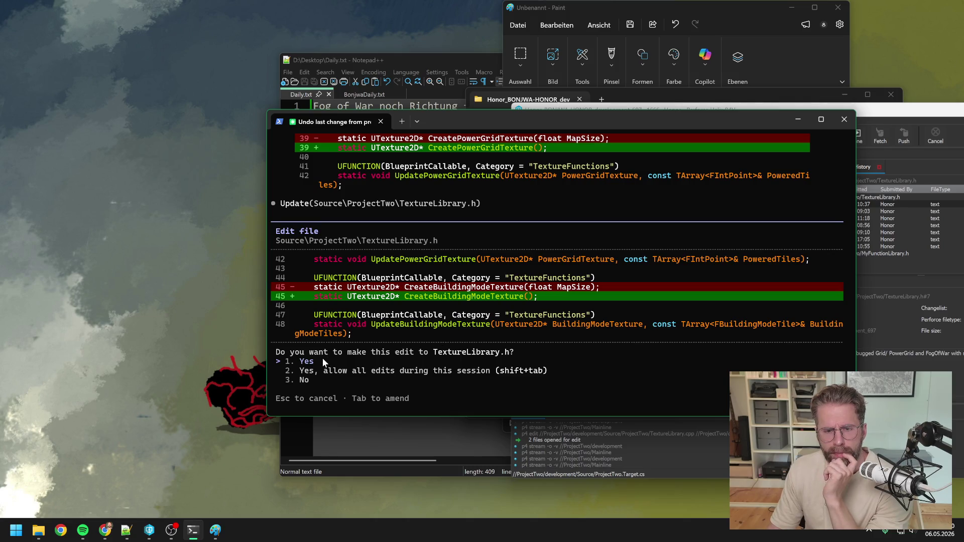
key(Return)
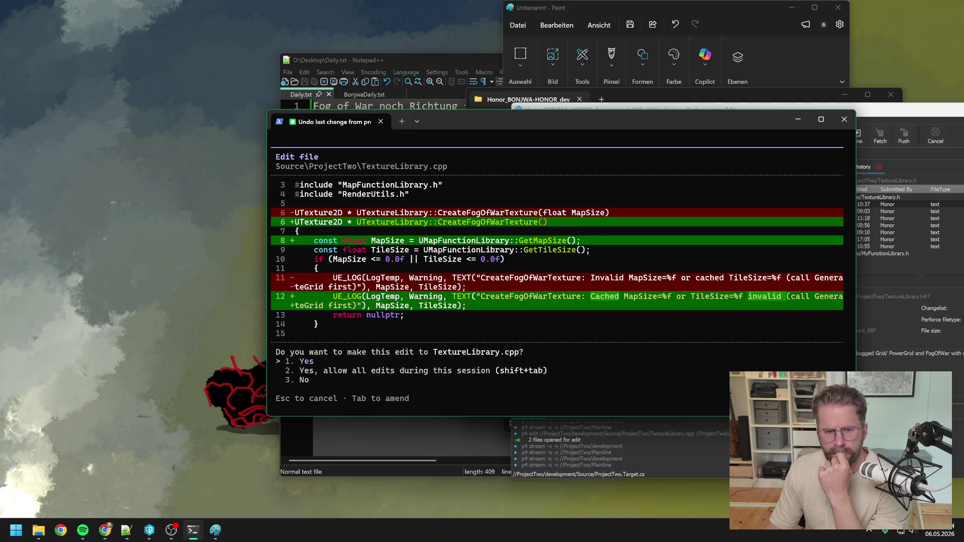
Approve all four TextureLibrary.cpp texture function edits, then open ProjectTwo.sln from the project folder.
key(Return)
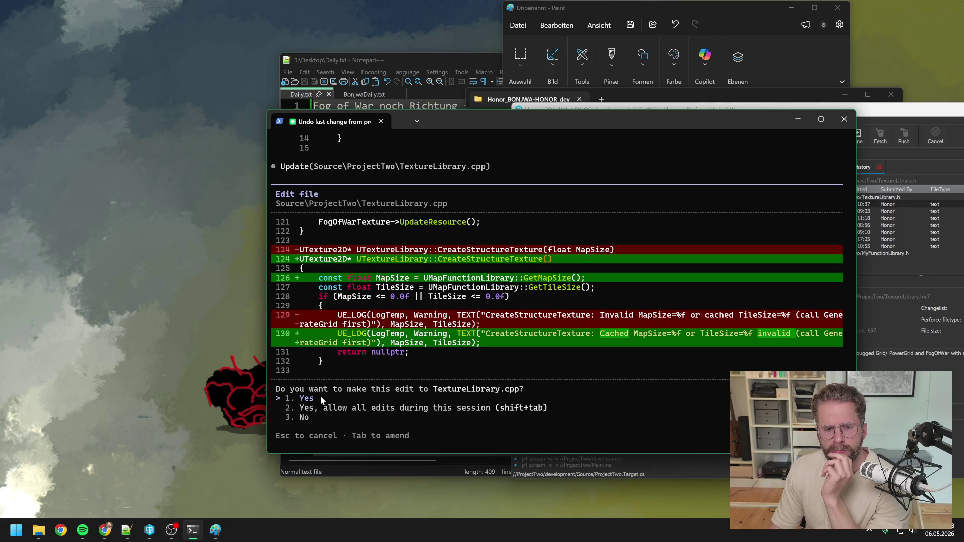
key(Return)
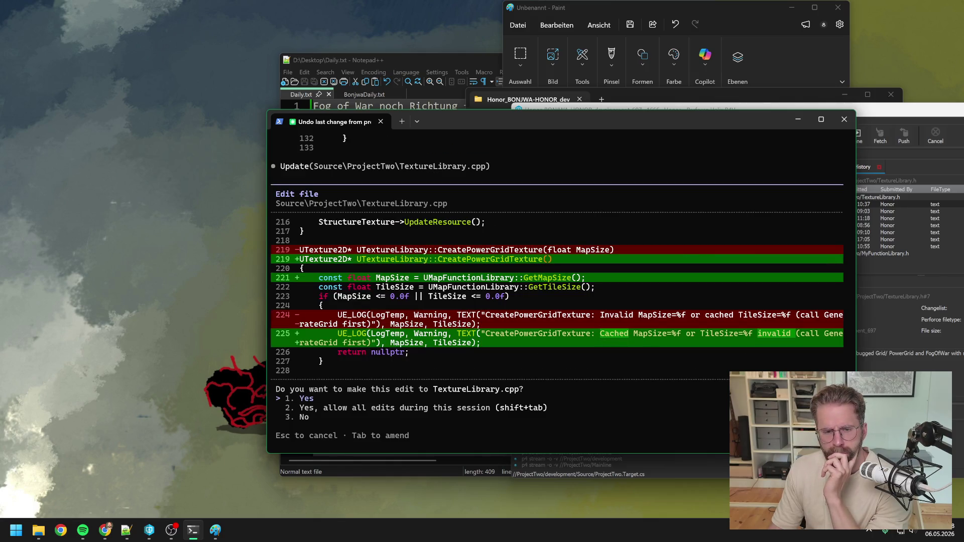
key(Return)
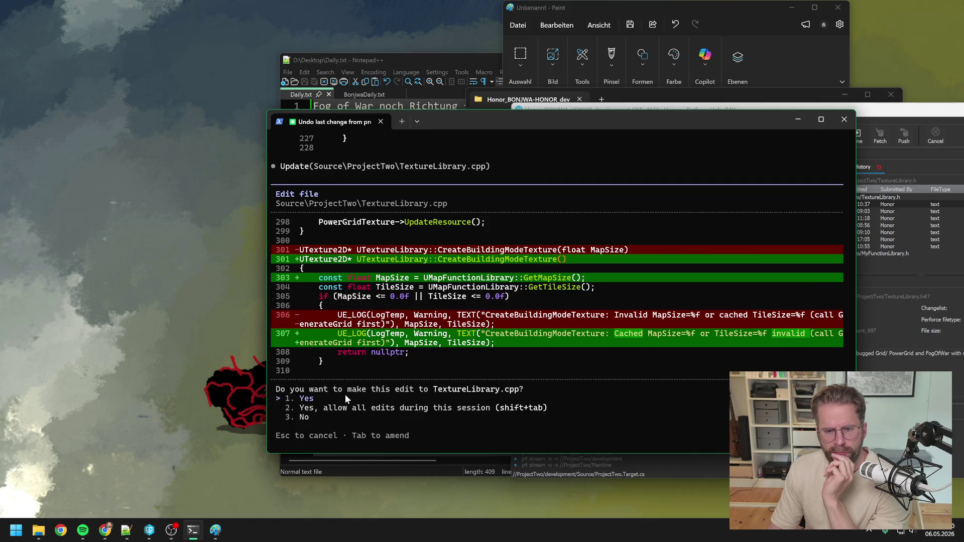
key(Return)
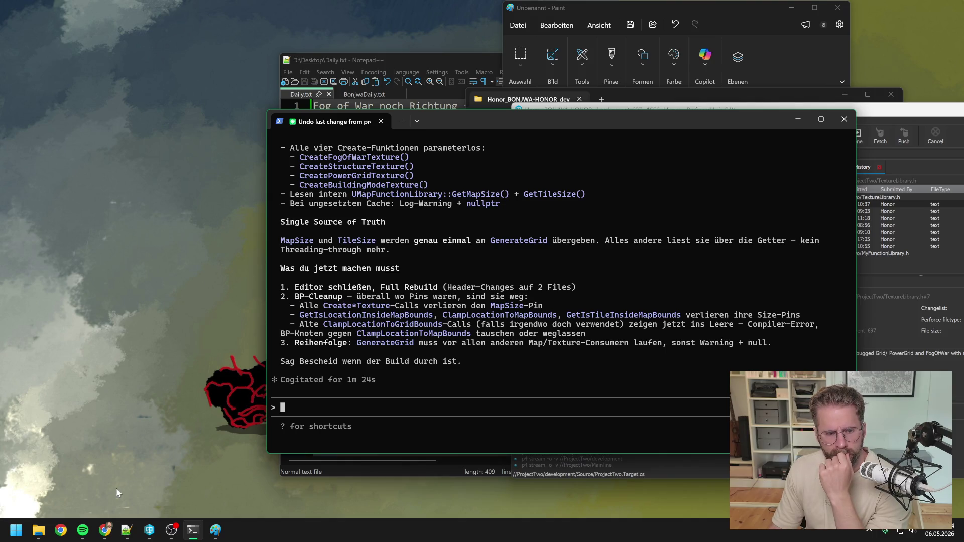
click(38, 530)
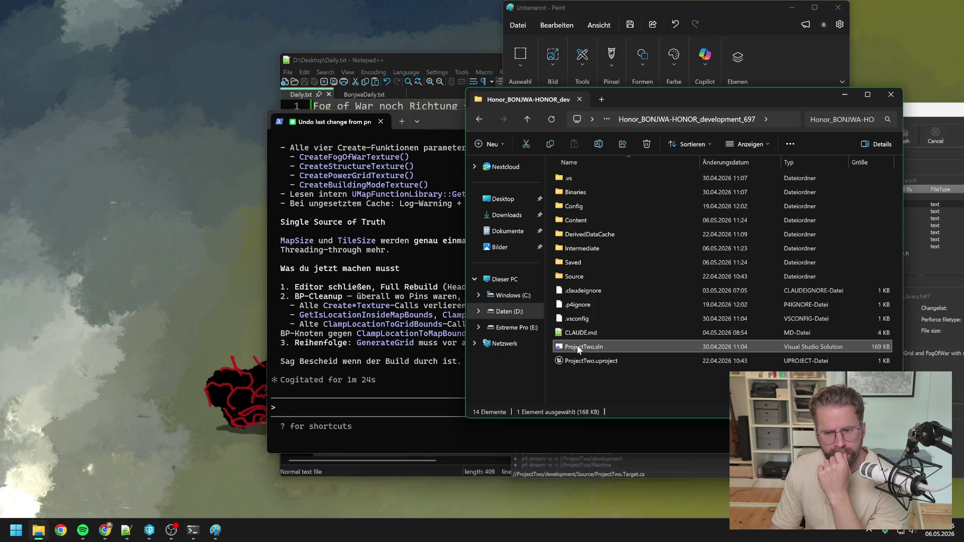
double_click(581, 345)
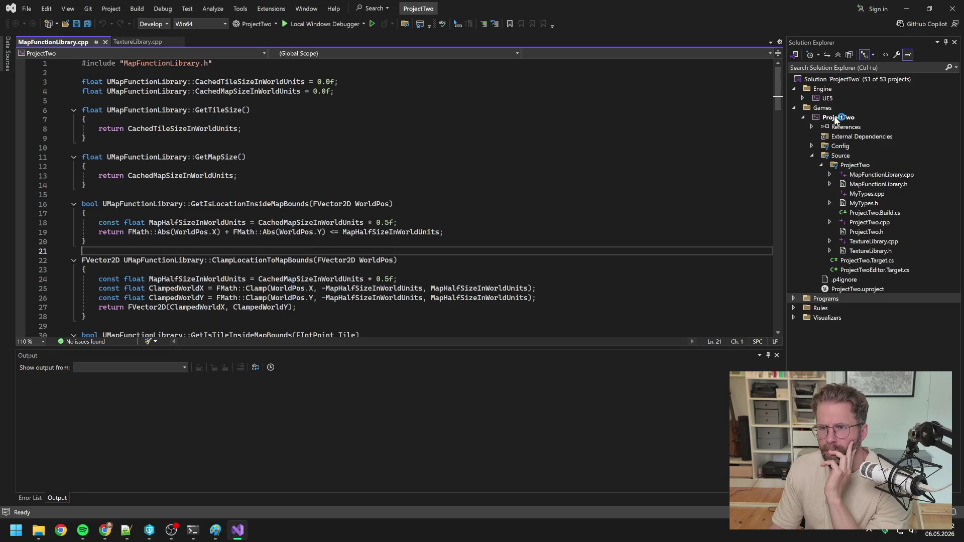
Rebuild ProjectTwo from Solution Explorer until 'Rebuild All: 1 succeeded', then close Visual Studio.
right_click(834, 116)
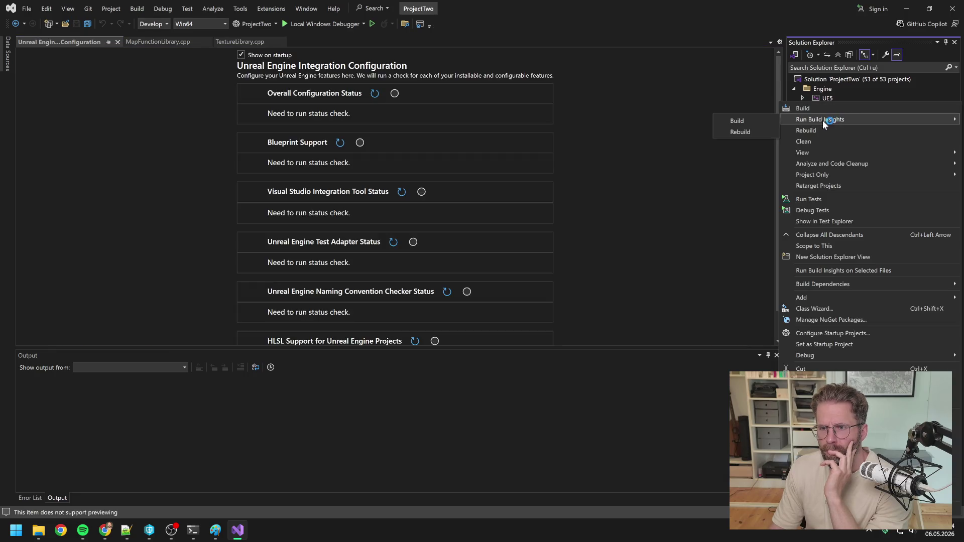
click(821, 131)
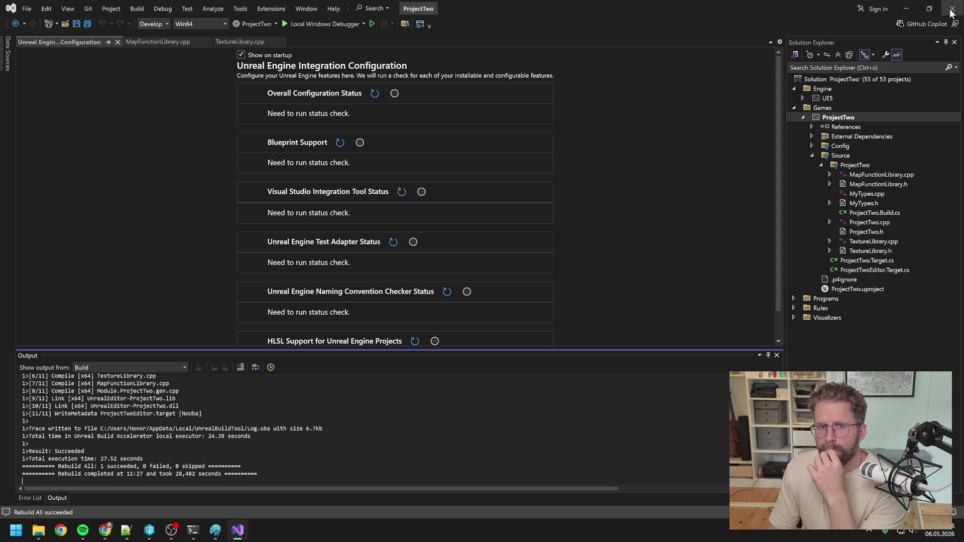
key(alt+F4)
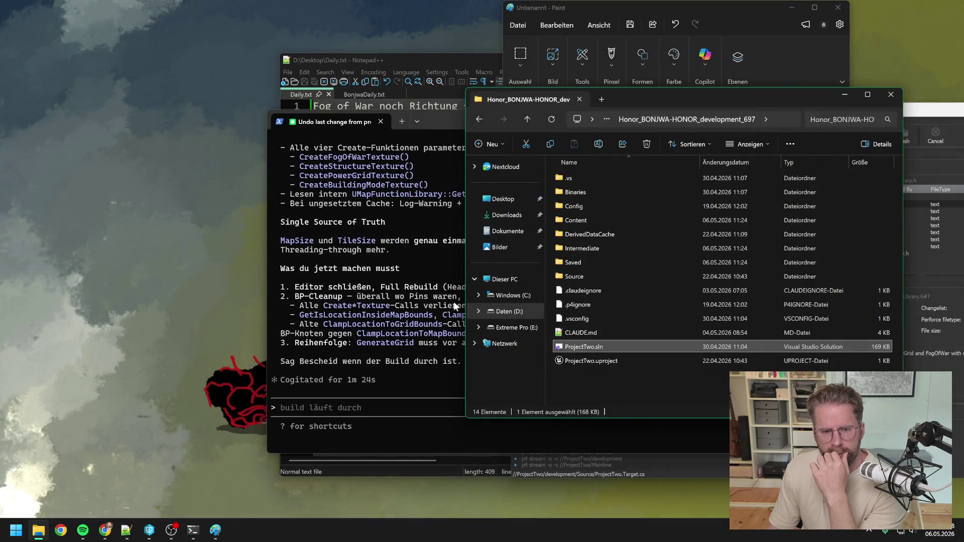
Relaunch ProjectTwo.uproject from P4V and reopen the previously open asset editors.
click(610, 377)
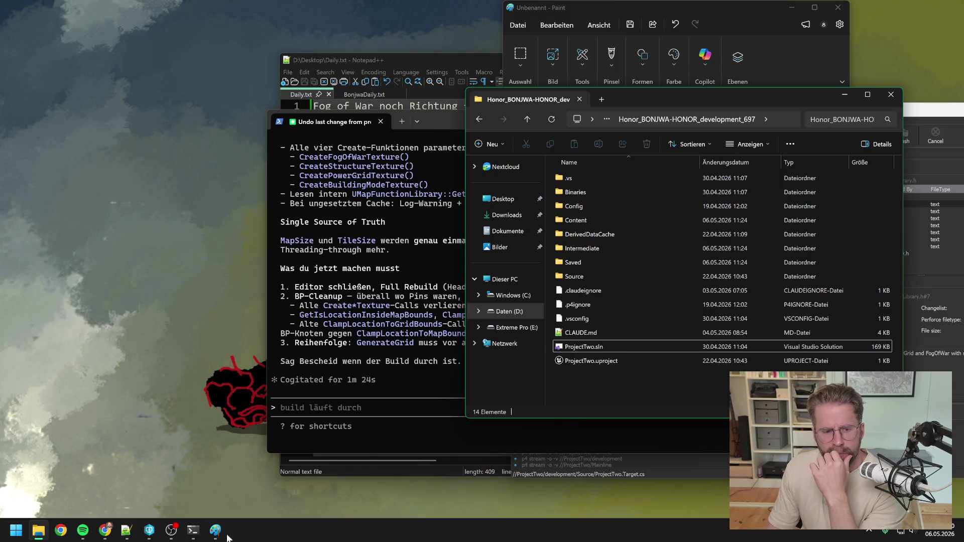
click(149, 531)
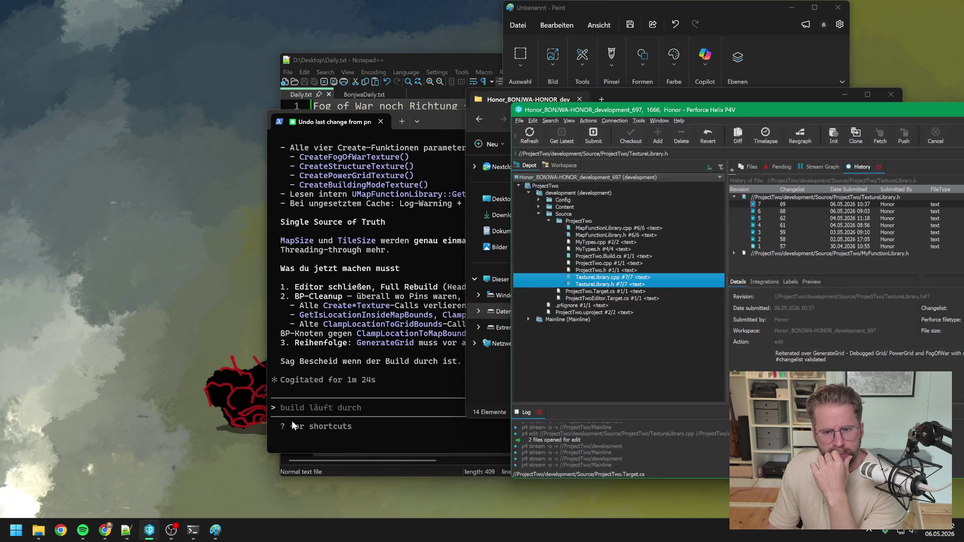
double_click(601, 309)
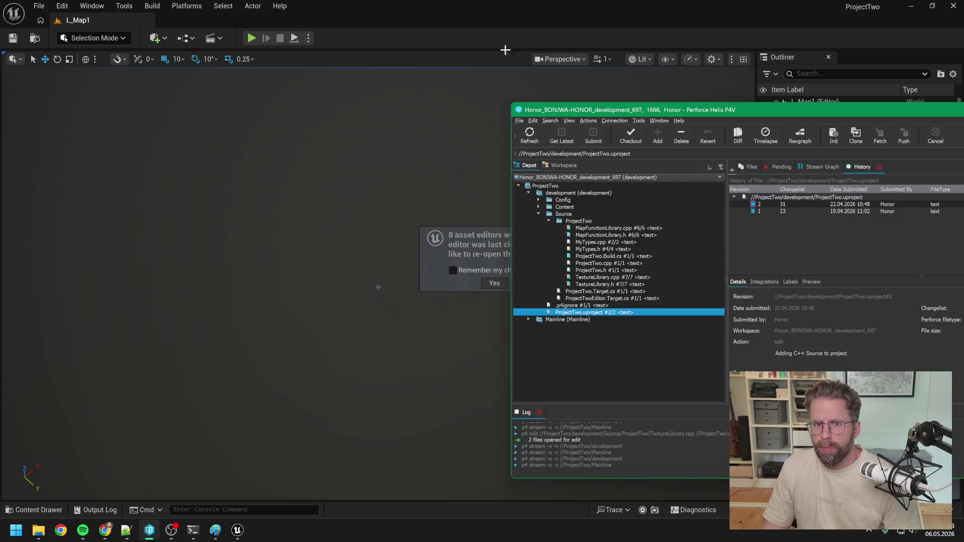
click(505, 50)
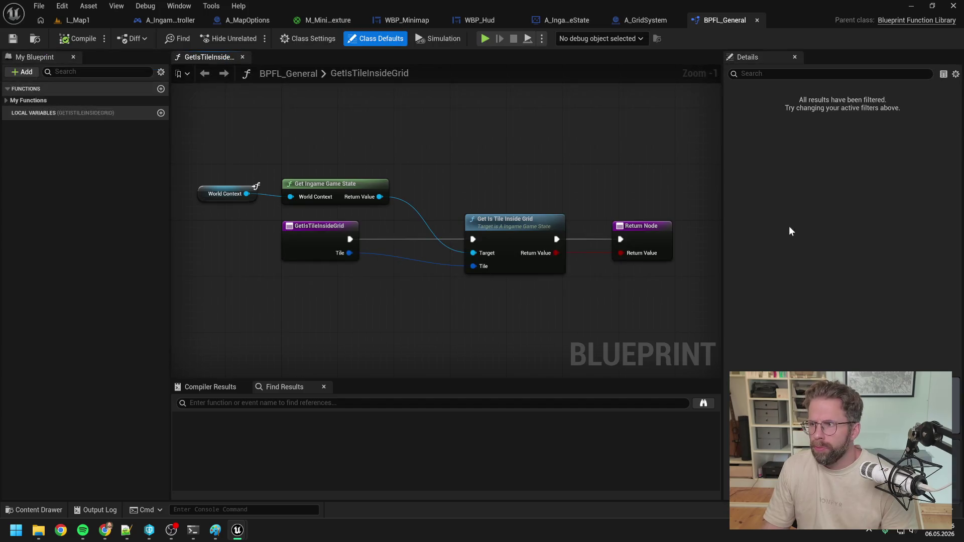
Delete the broken Get Map Size node in A_IngamePlayerController, then compile and save it.
click(647, 20)
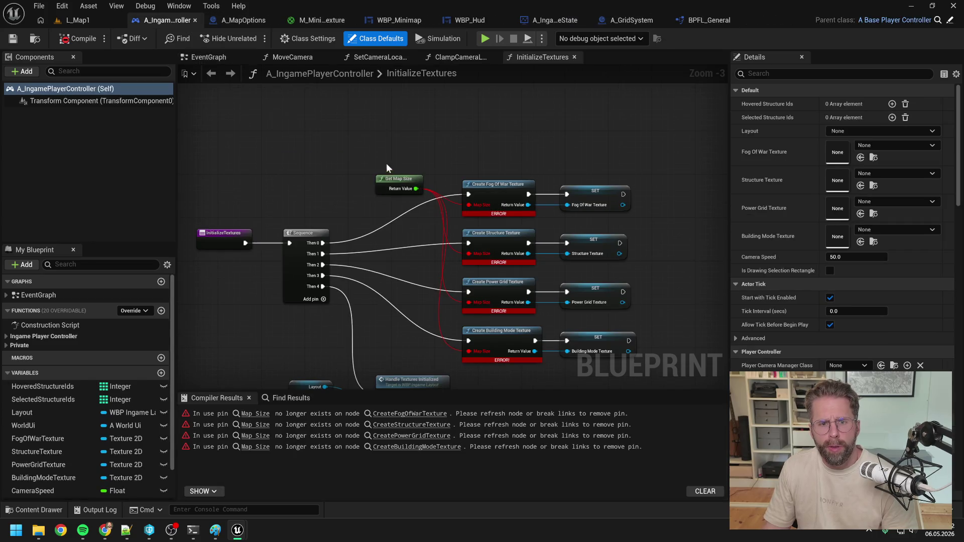
click(399, 179)
key(Delete)
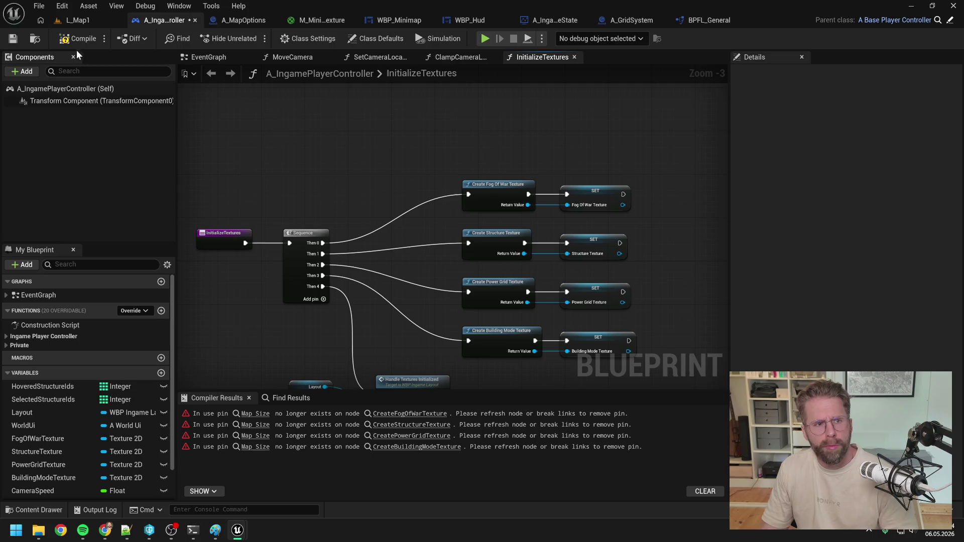
click(78, 39)
key(ctrl+s)
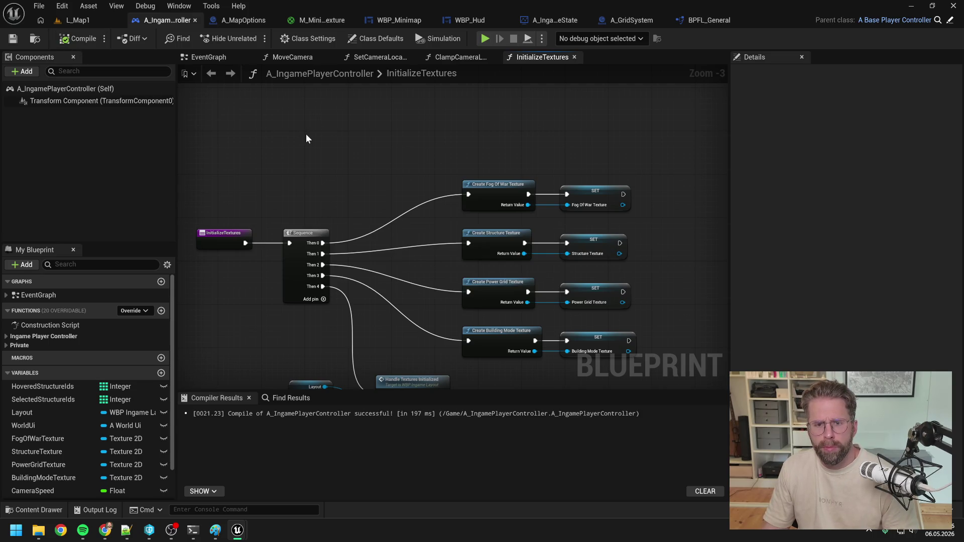
click(703, 20)
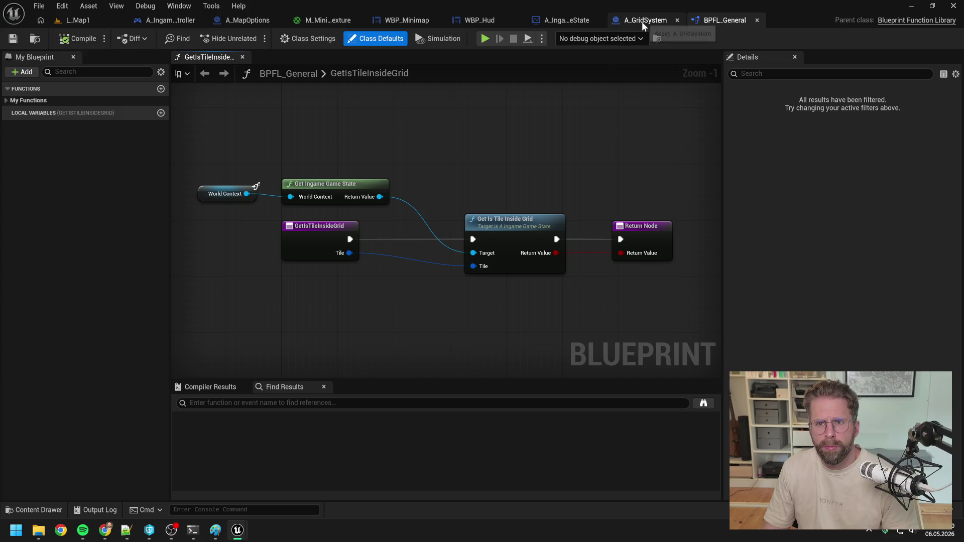
Find references to GetMapSizeOLD by name and jump to its use in WBP_Minimap.
click(6, 101)
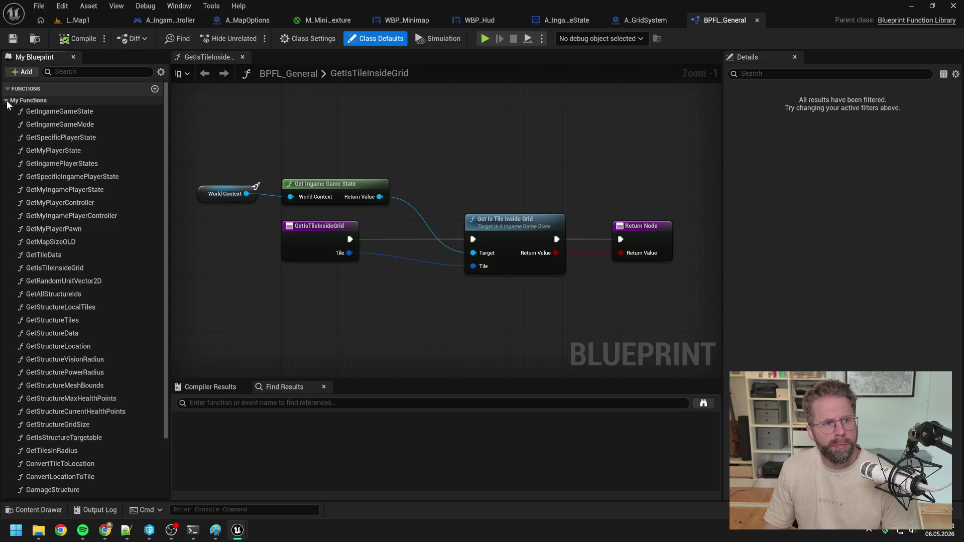
right_click(74, 244)
mouse_move(151, 303)
click(213, 308)
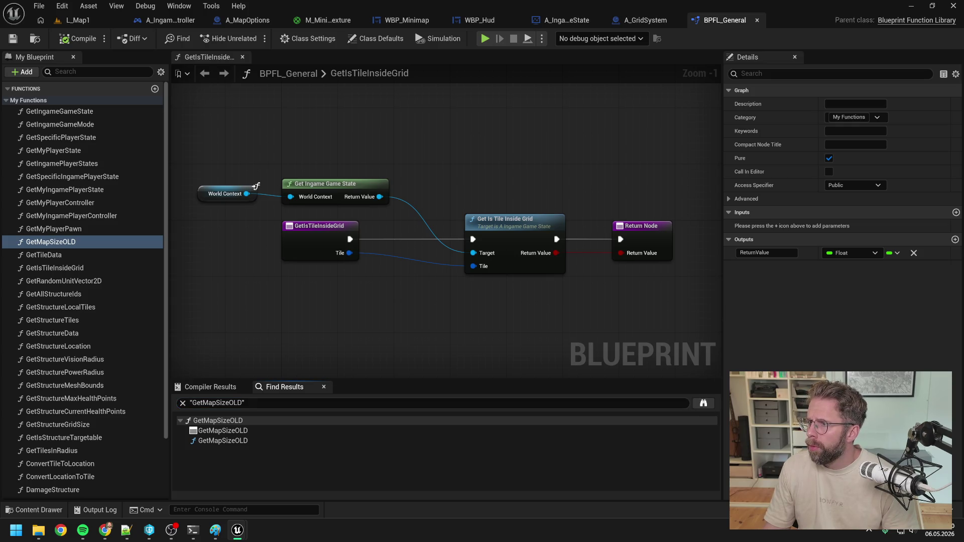
double_click(222, 440)
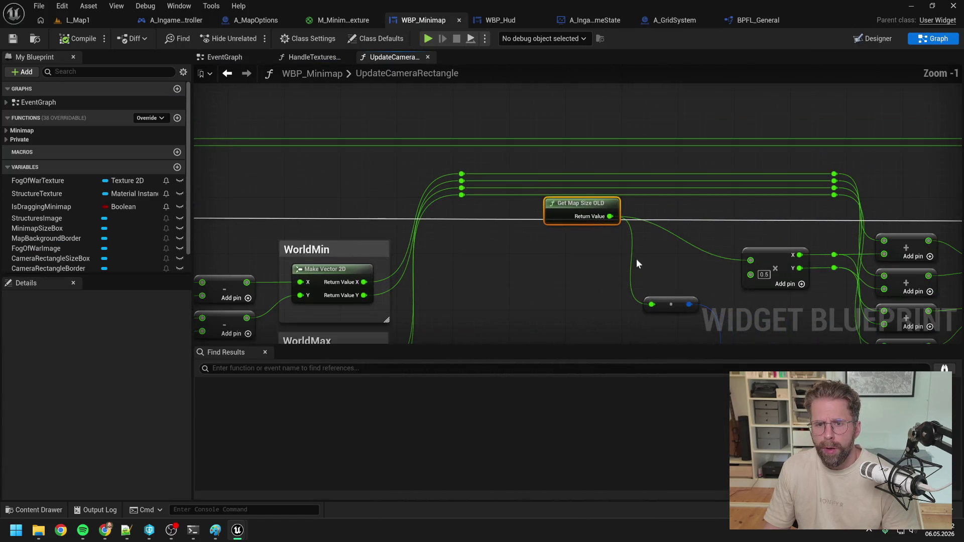
In the camera-rectangle function, replace Get Map Size OLD with Get Map Size wired to the multiply node.
right_click(447, 259)
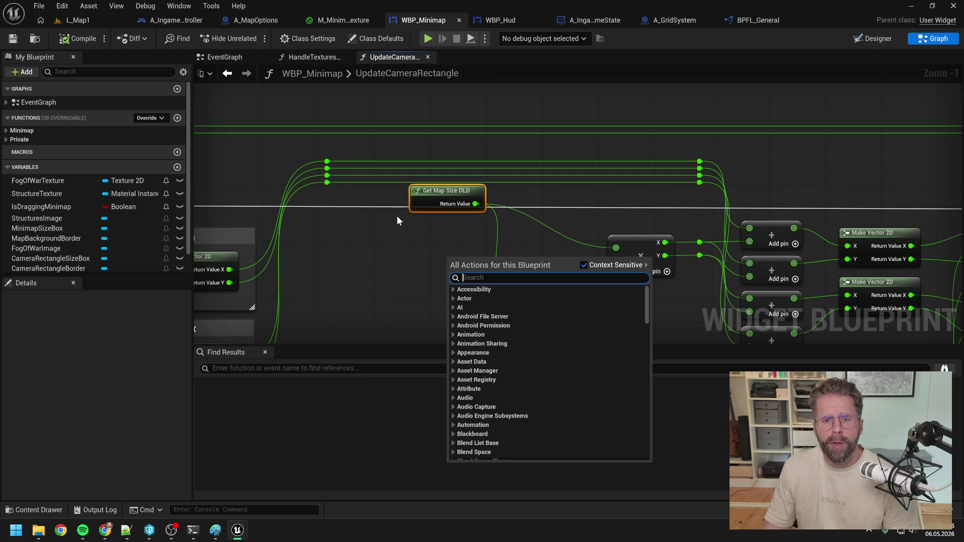
text(get map size)
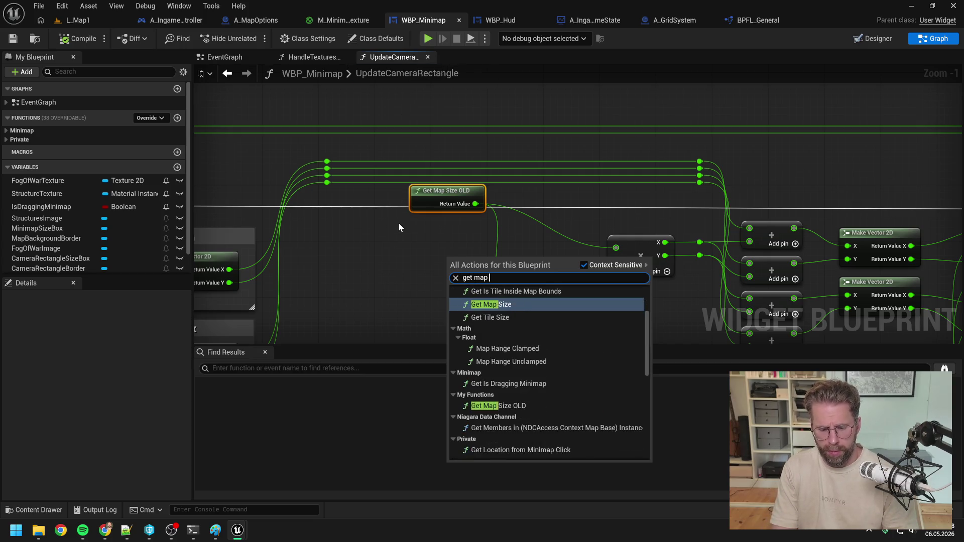
click(492, 300)
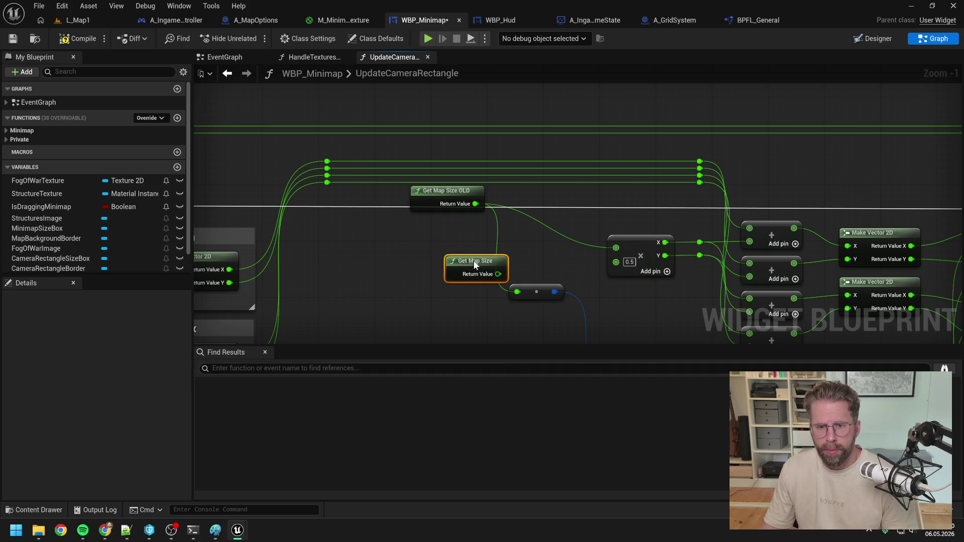
mouse_move(455, 253)
mouse_down()
mouse_move(506, 296)
mouse_move(483, 262)
mouse_move(469, 261)
mouse_move(615, 248)
mouse_up()
click(447, 205)
key(Delete)
drag(437, 240, 452, 232)
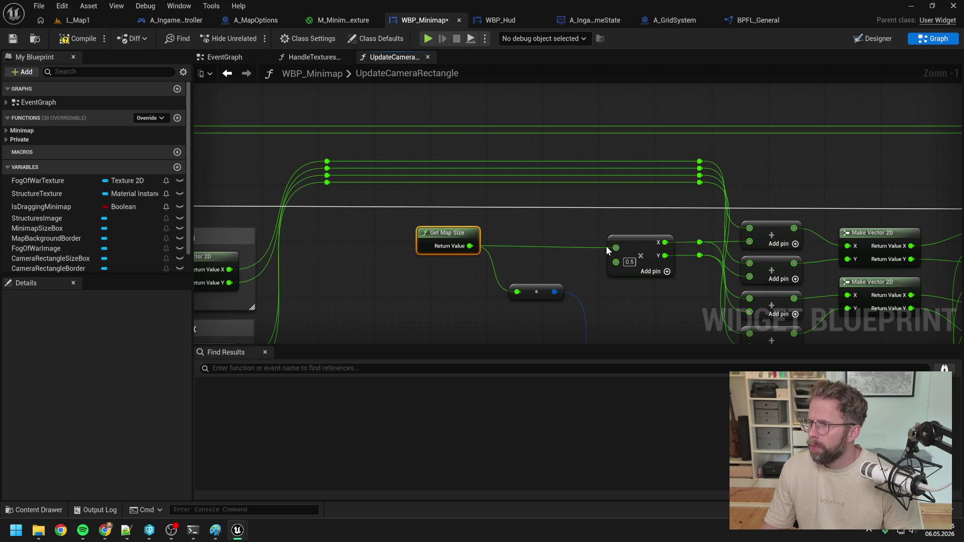
In GetLocationFromMinimapClick, paste Get Map Size, wire it into the math nodes, and delete the OLD node.
key(alt+Left)
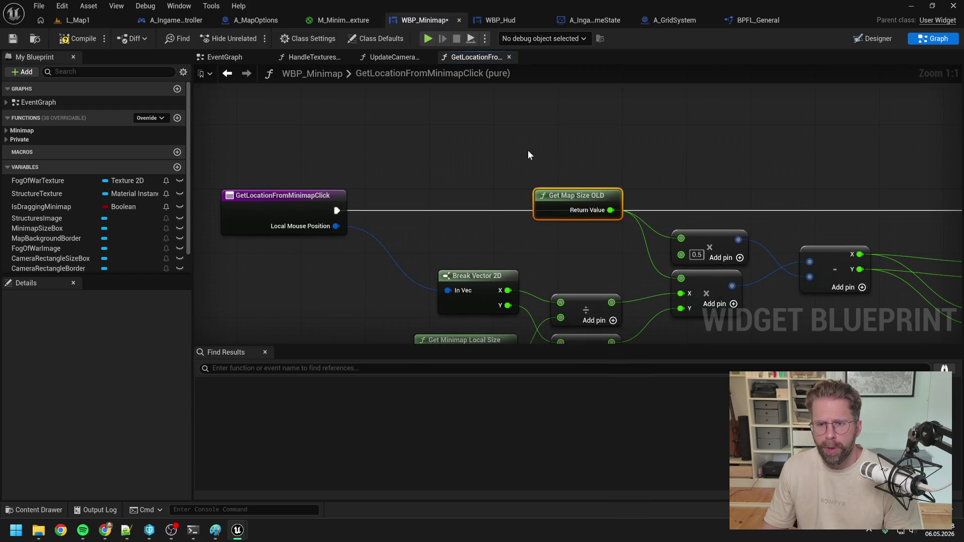
key(ctrl+v)
mouse_move(596, 170)
mouse_down()
mouse_move(684, 241)
mouse_move(586, 173)
mouse_move(681, 278)
mouse_up()
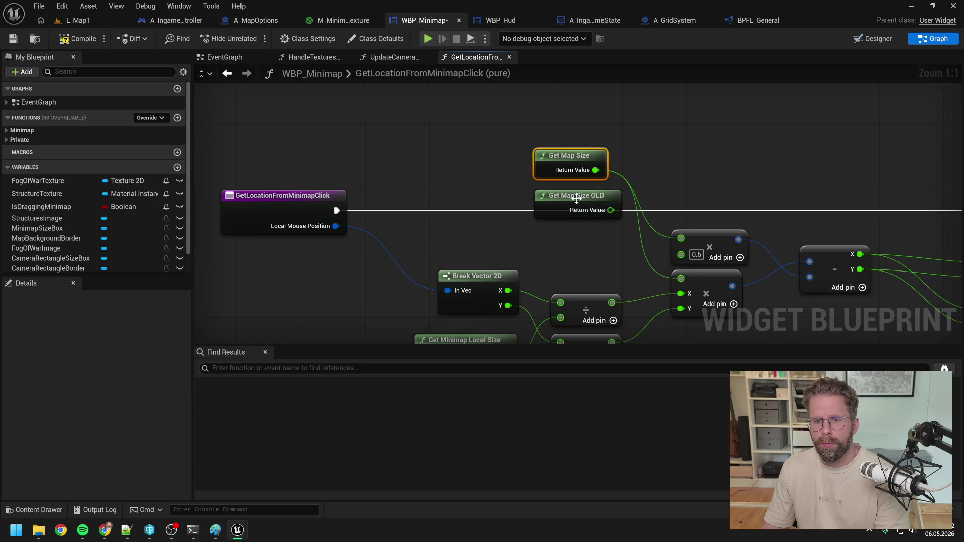
click(577, 199)
key(Delete)
drag(580, 168, 581, 233)
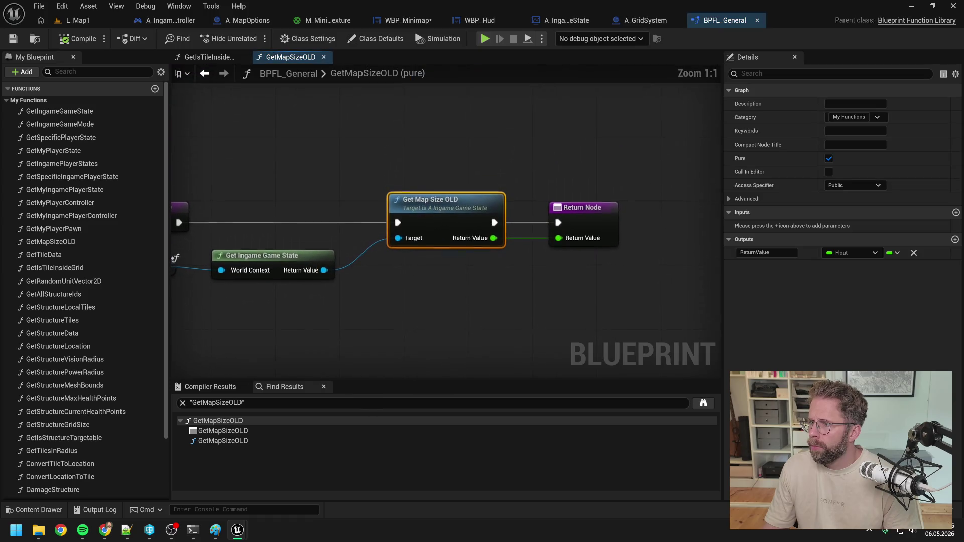
mouse_move(514, 170)
mouse_down()
mouse_move(640, 170)
mouse_move(583, 171)
mouse_up()
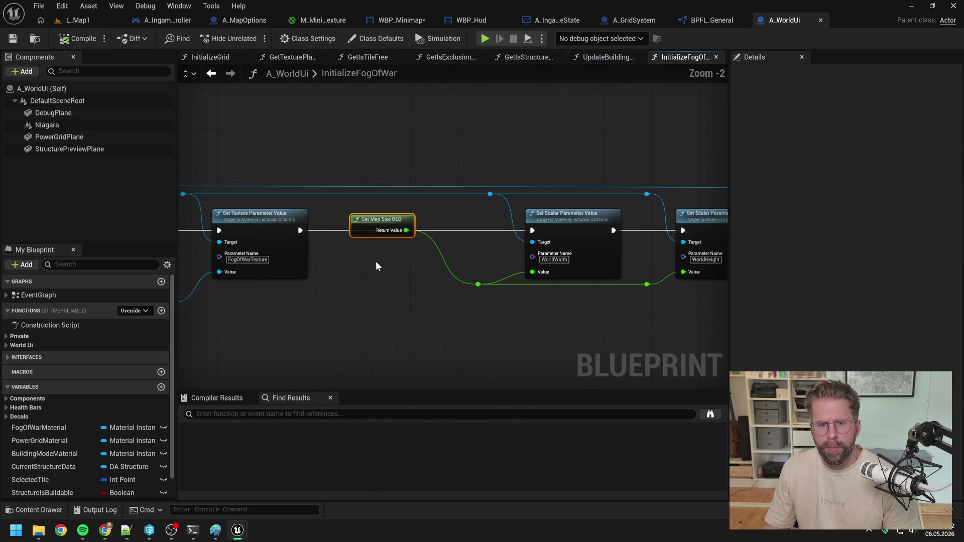
Paste a Get Map Size node into A_WorldUi and wire it into the width and height values.
right_click(376, 262)
click(402, 275)
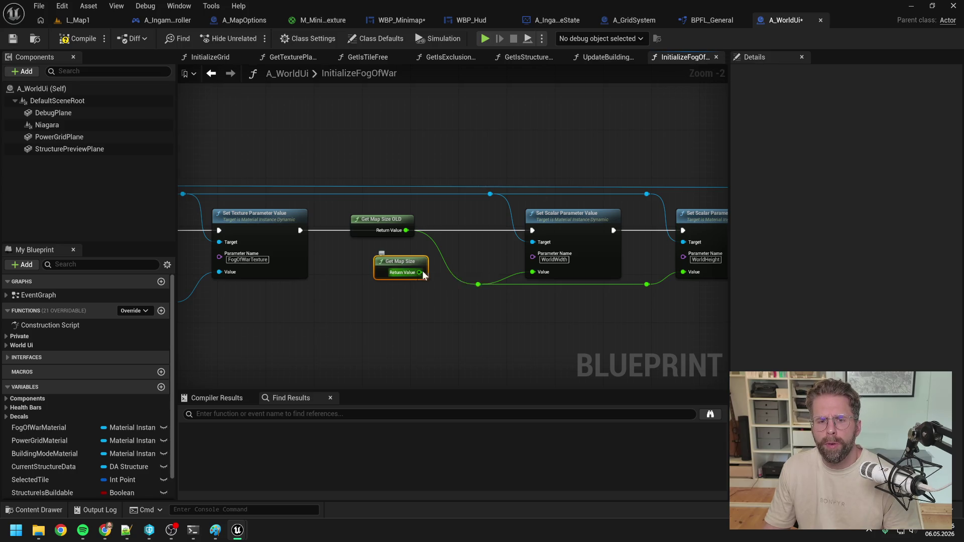
mouse_move(421, 272)
mouse_down()
mouse_move(485, 293)
mouse_move(464, 279)
mouse_move(478, 285)
mouse_up()
drag(406, 267, 405, 211)
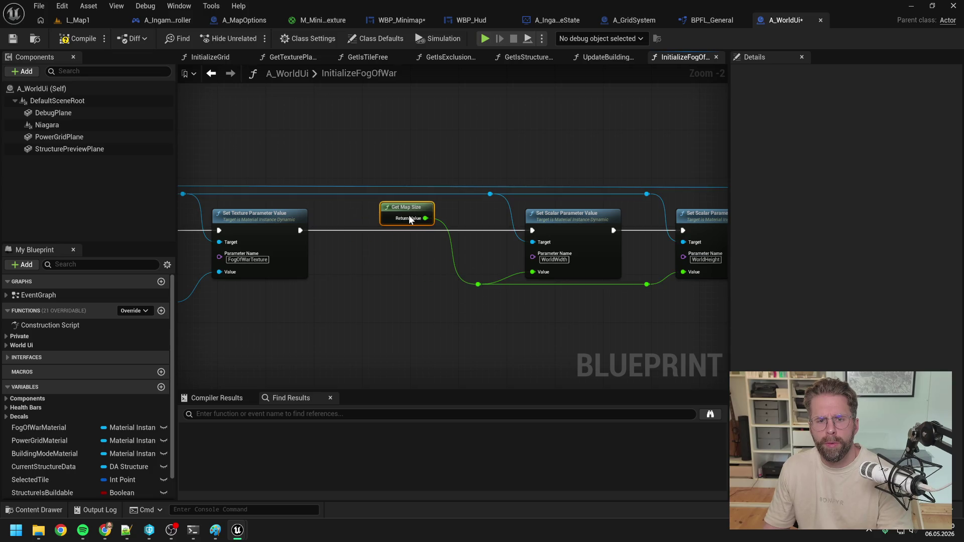
scroll(460, 261, down, 1)
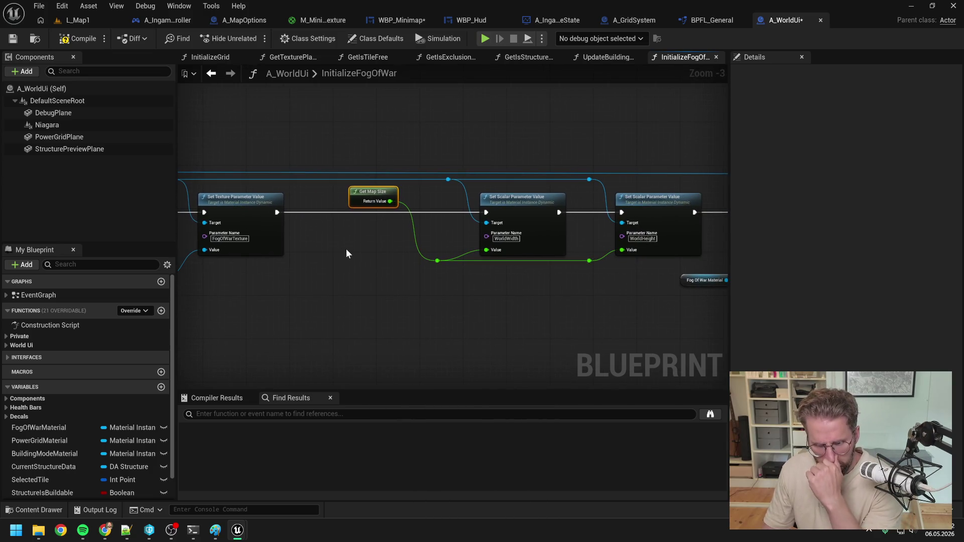
drag(345, 249, 545, 278)
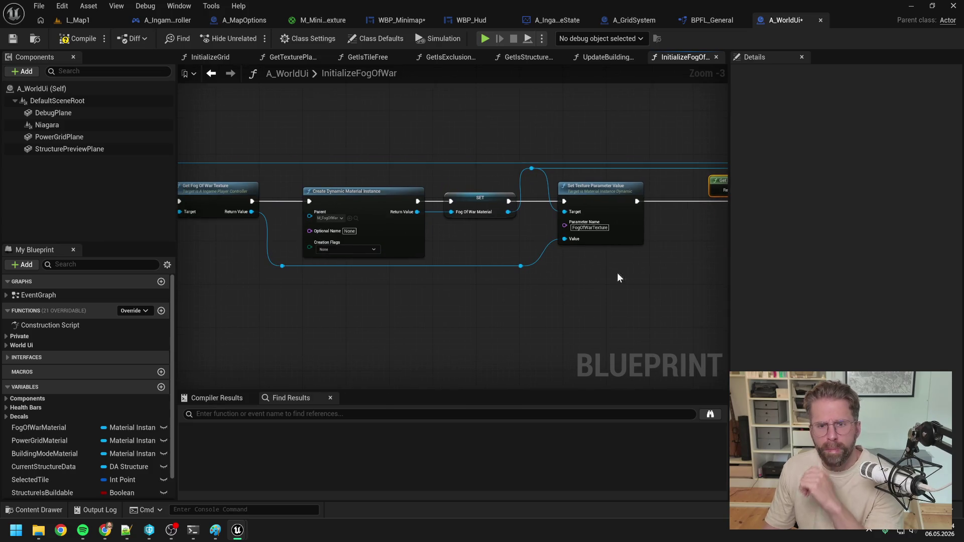
In GetTexturePlaneScale, replace Get Map Size OLD with Get Map Size, then compile A_WorldUi.
key(alt+Left)
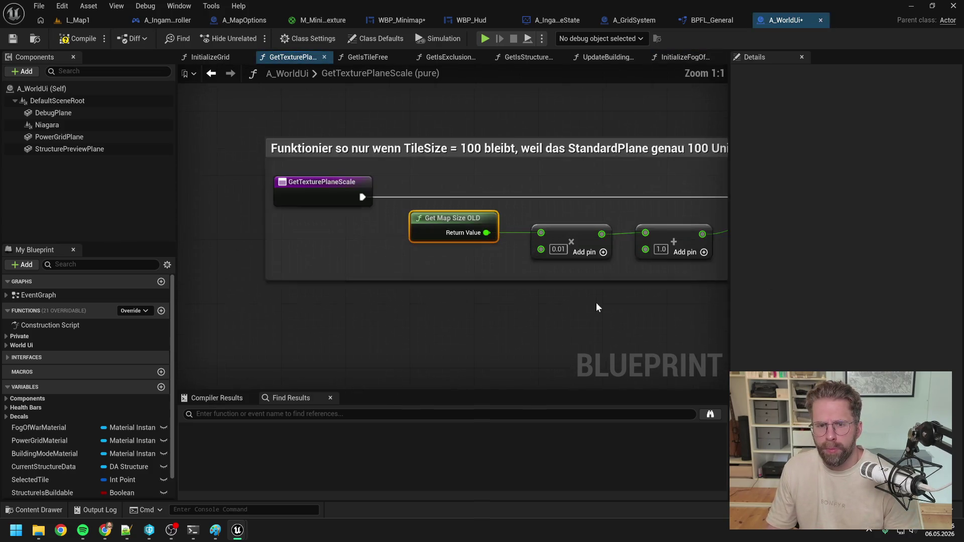
key(ctrl+v)
drag(472, 317, 541, 232)
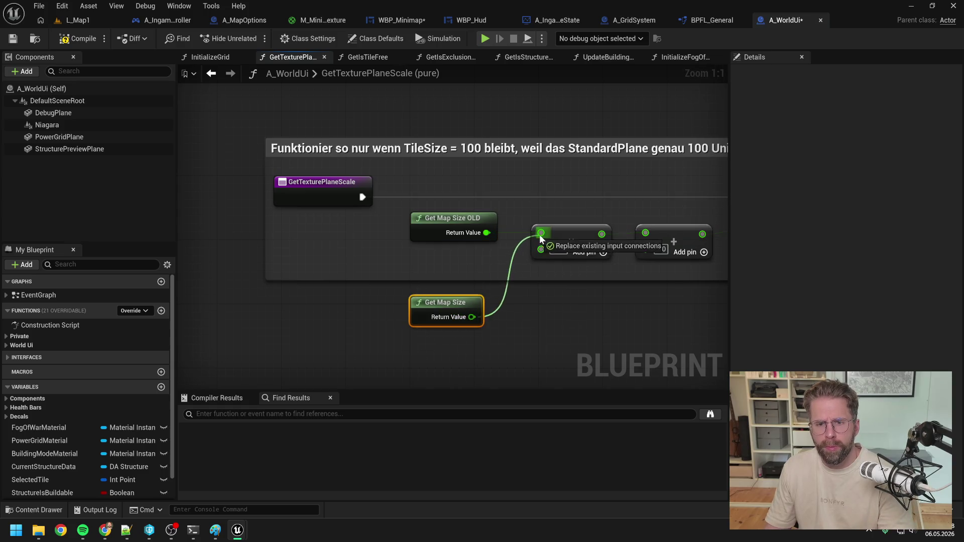
click(450, 222)
key(Delete)
drag(441, 303, 439, 228)
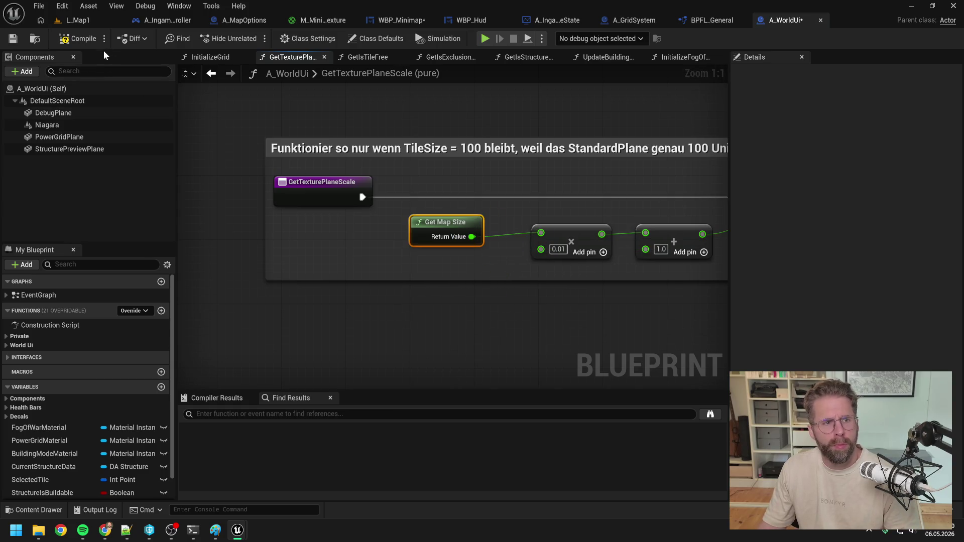
click(76, 38)
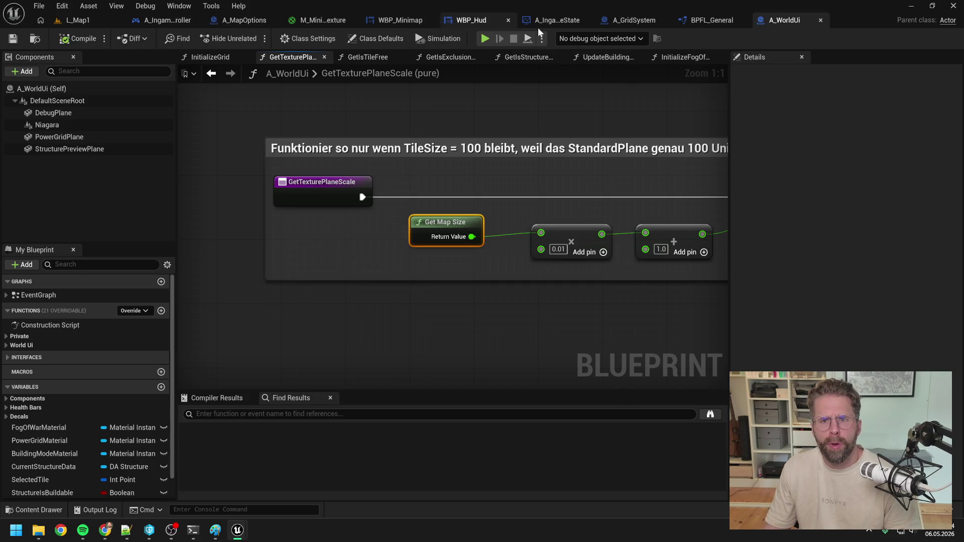
Delete the GetMapSizeOLD function from BPFL_General and save the library.
click(712, 20)
click(77, 243)
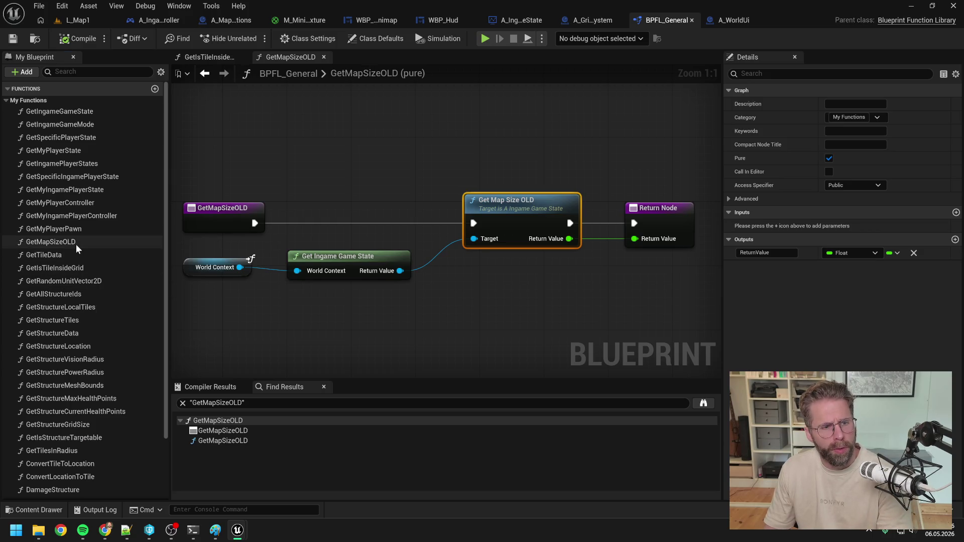
key(Delete)
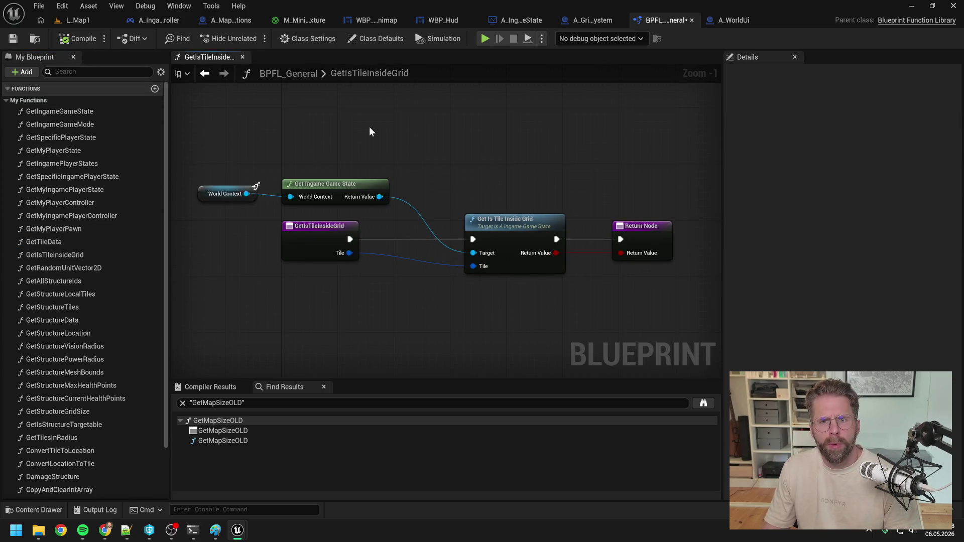
key(ctrl+s)
Delete A_IngameGameState's GetMapSizeOLD function, compile, and start playing the level.
click(522, 20)
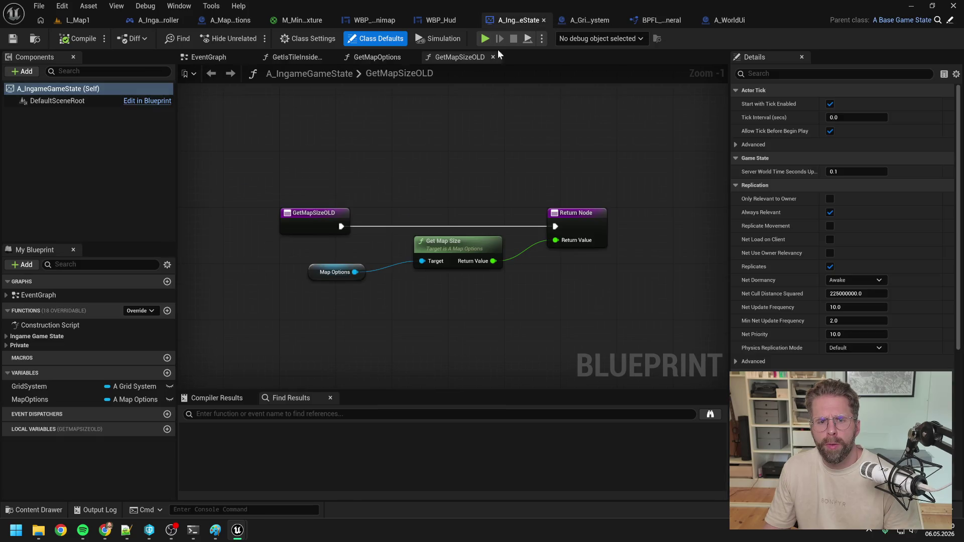
click(6, 337)
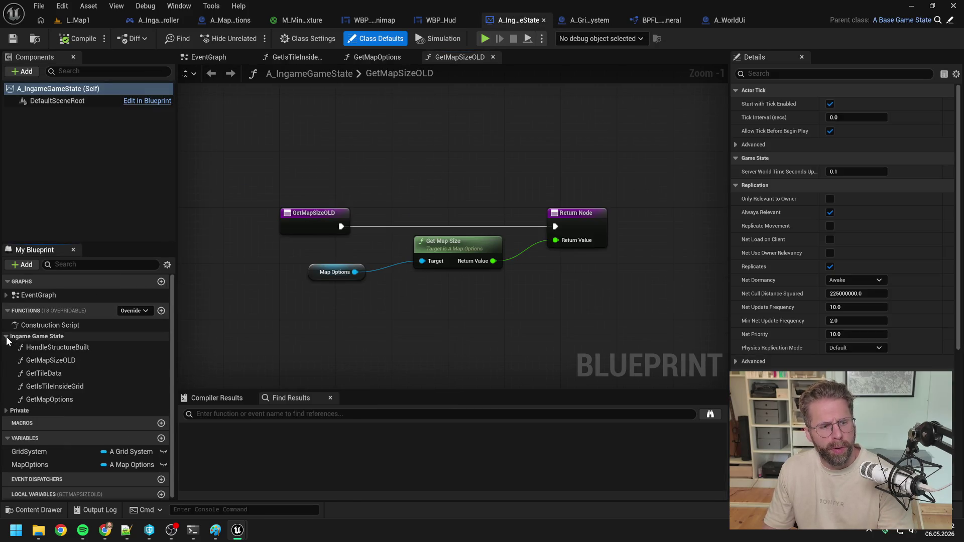
click(43, 361)
key(Delete)
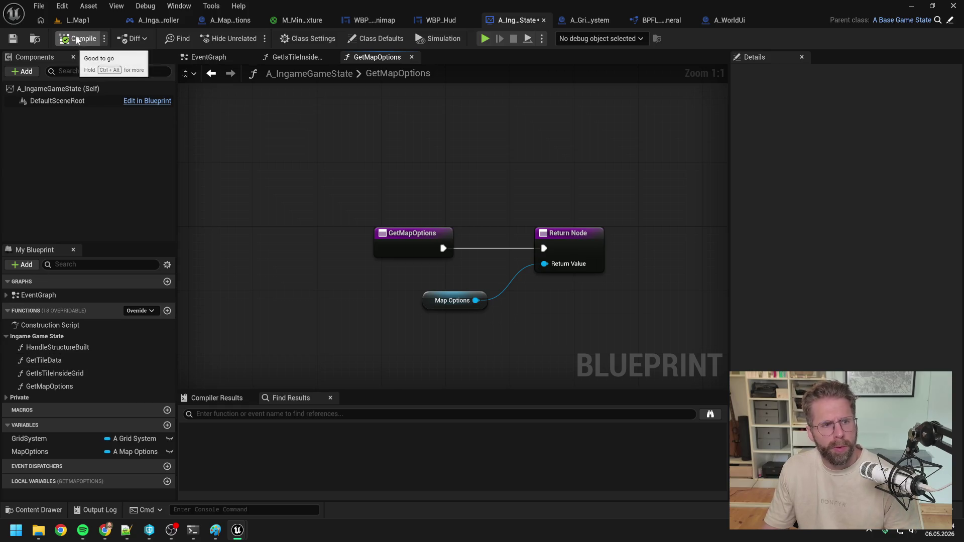
click(76, 20)
click(256, 38)
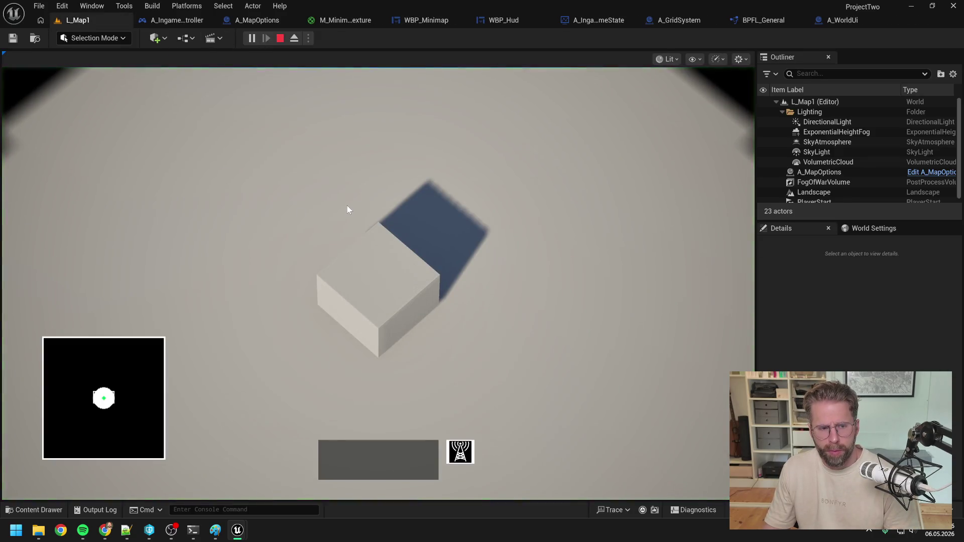
Pan the game camera north, then south past the map's southern edge while watching the minimap.
scroll(348, 223, down, 3)
key(s)
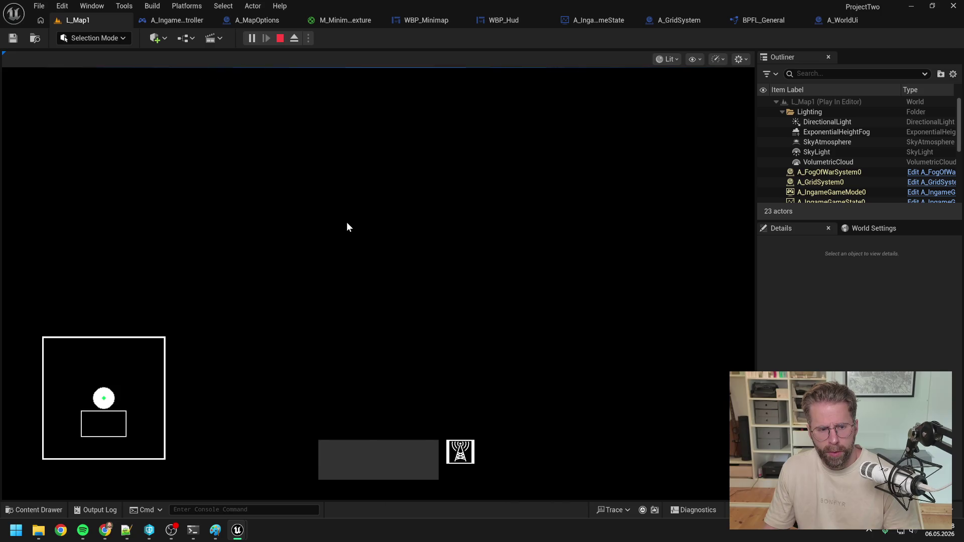
key(s)
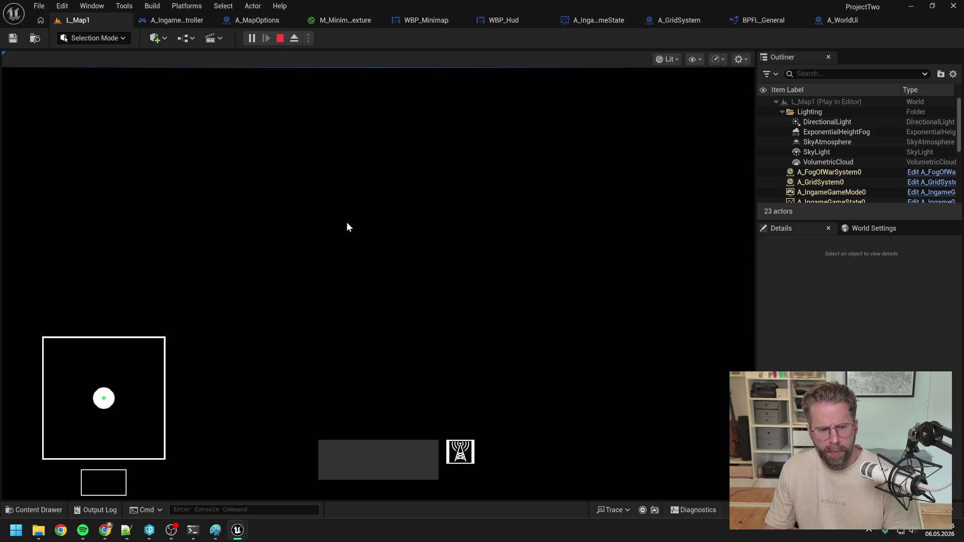
key(w)
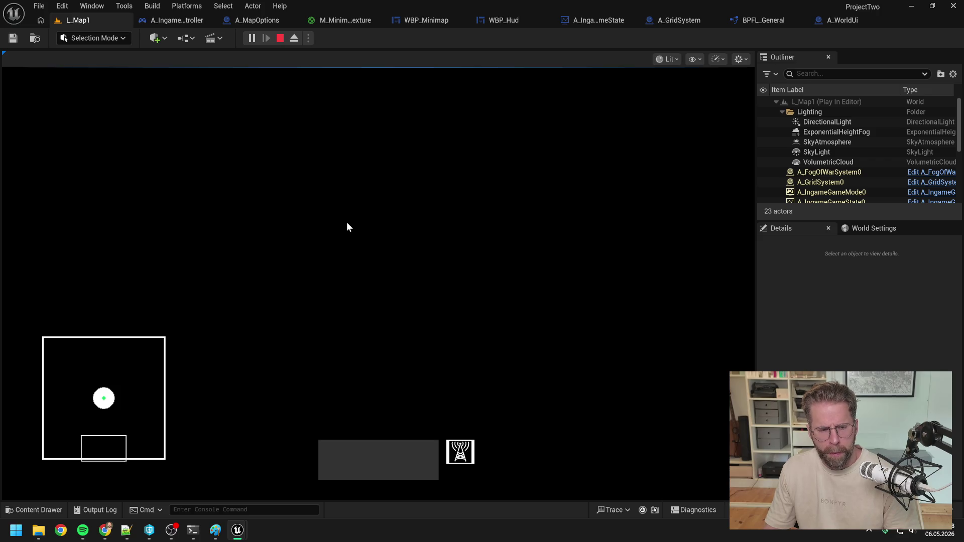
key(w)
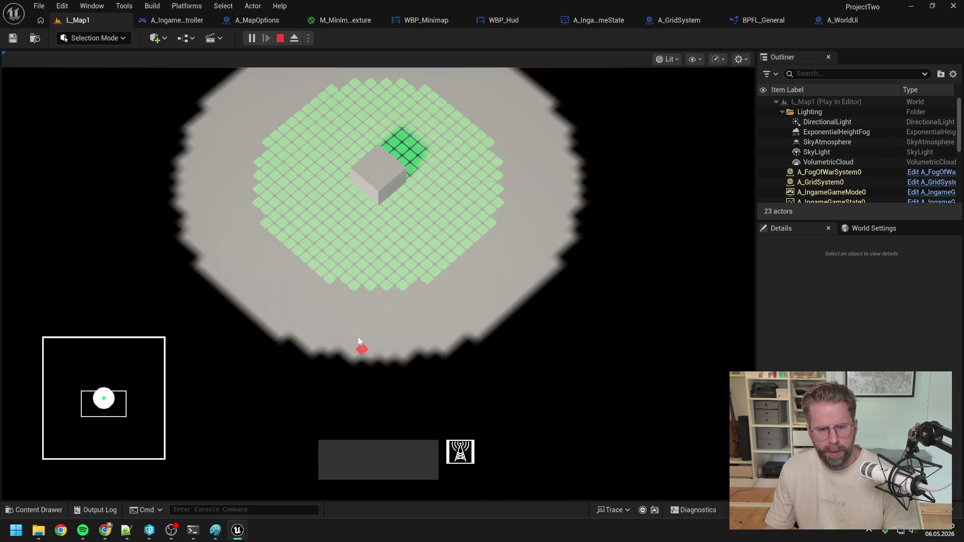
key(s)
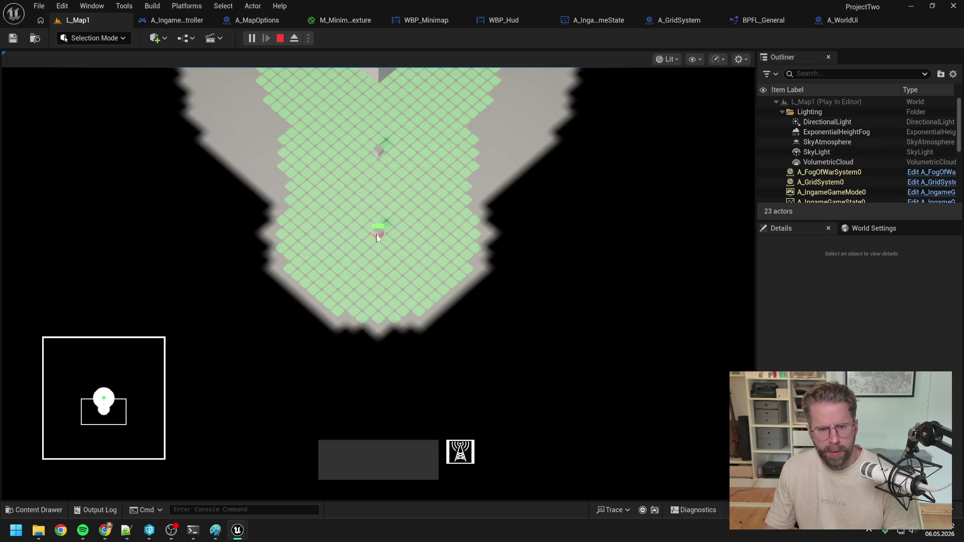
key(s)
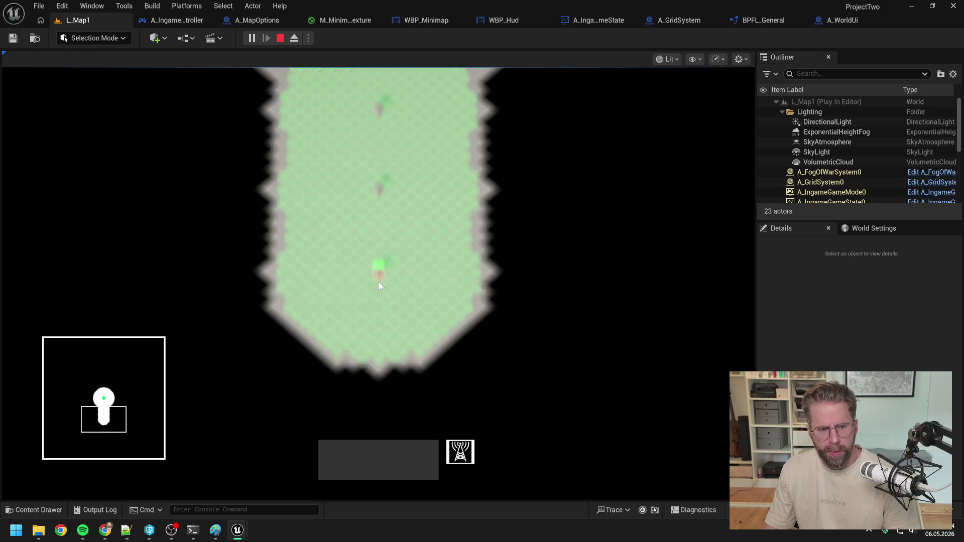
key(s)
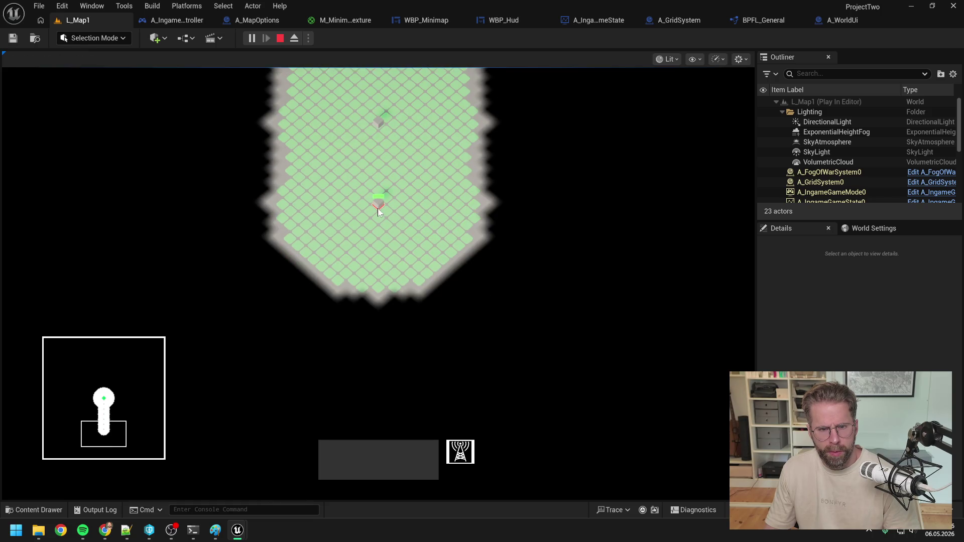
key(s)
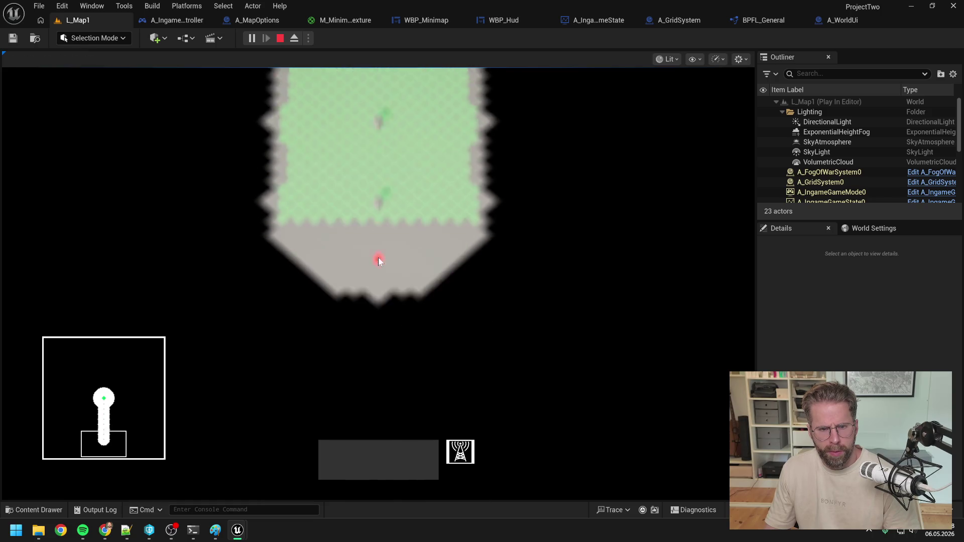
key(s)
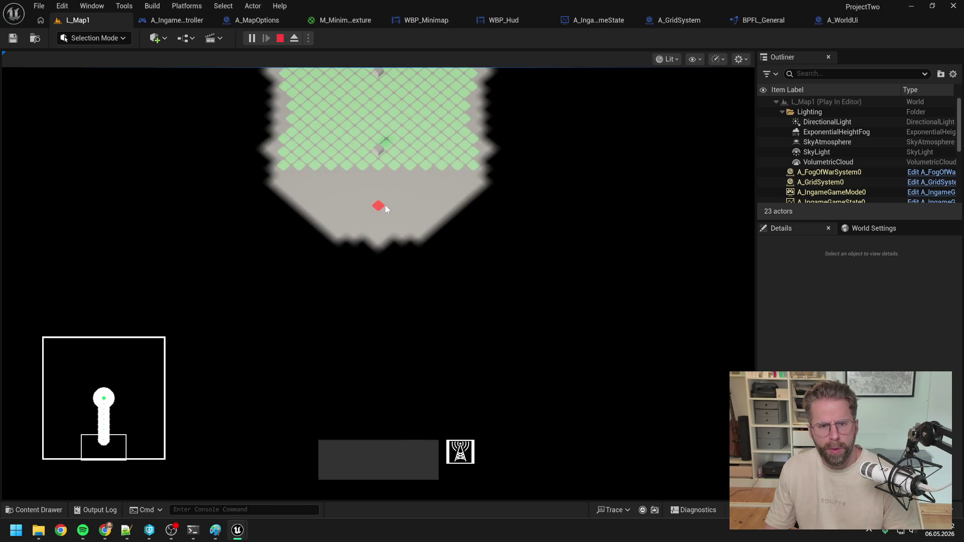
key(s)
key(w)
key(s)
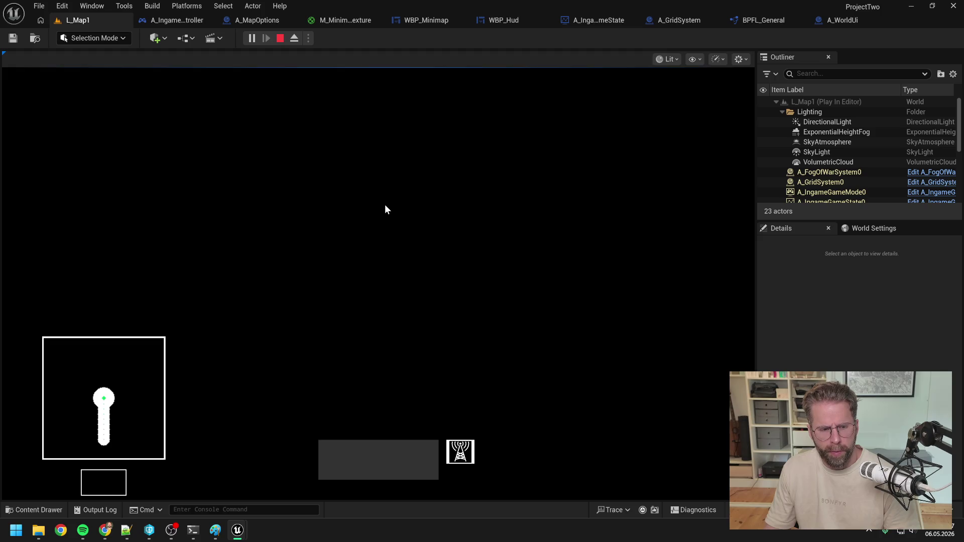
Pan the camera north-east and north-west beyond the map, then stop Play In Editor.
key(w+d)
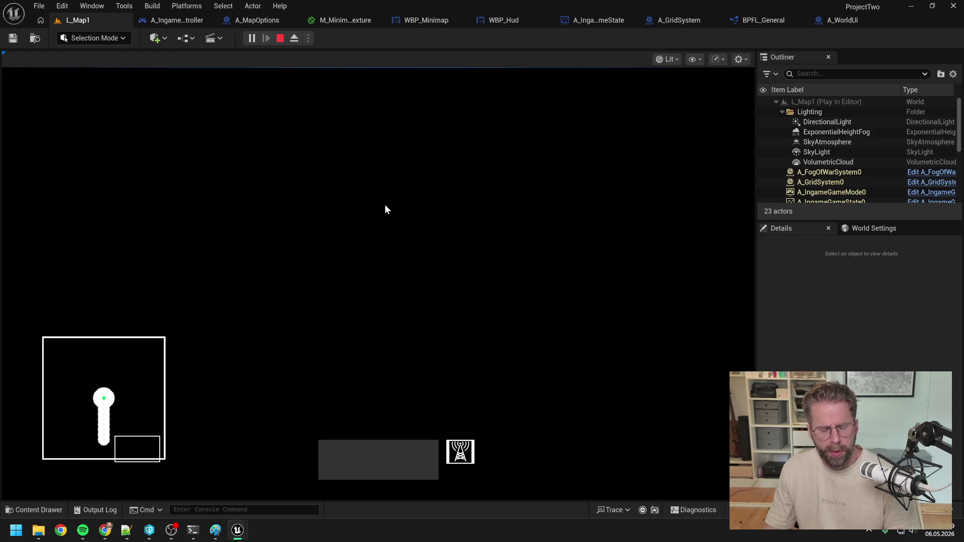
key(w+d)
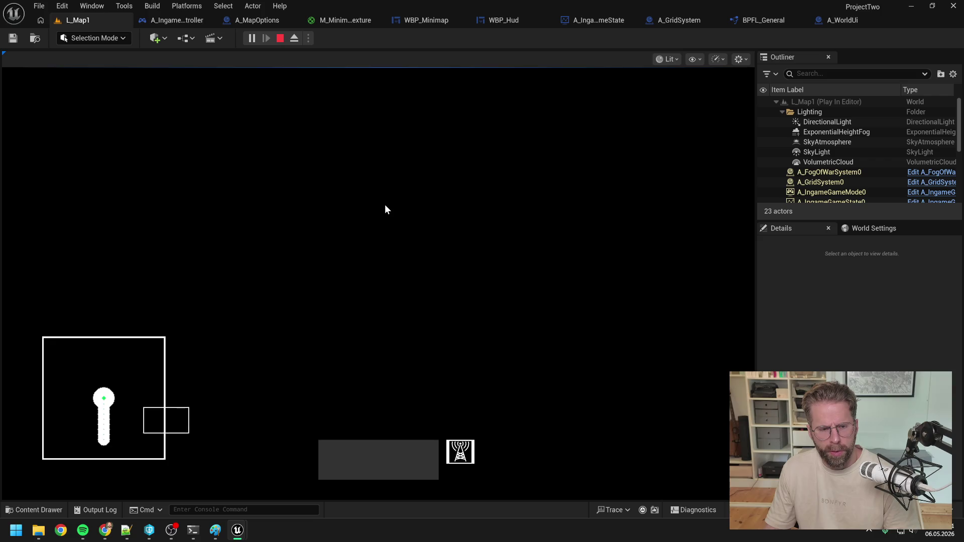
key(w+d)
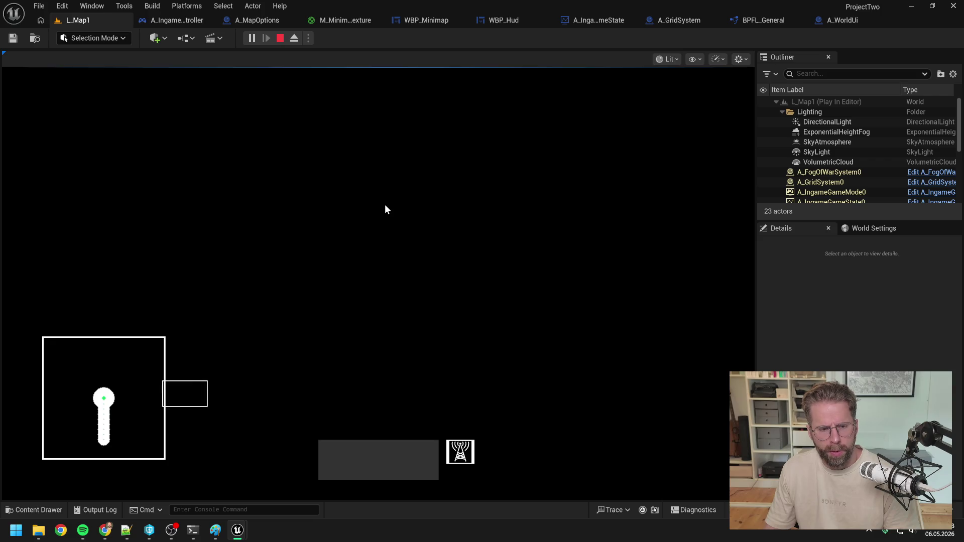
key(w+a)
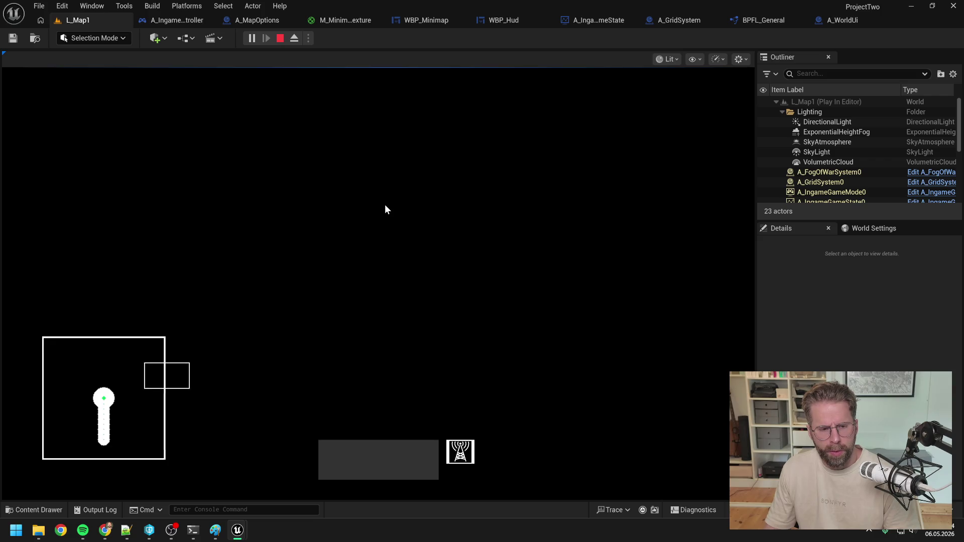
key(w+a)
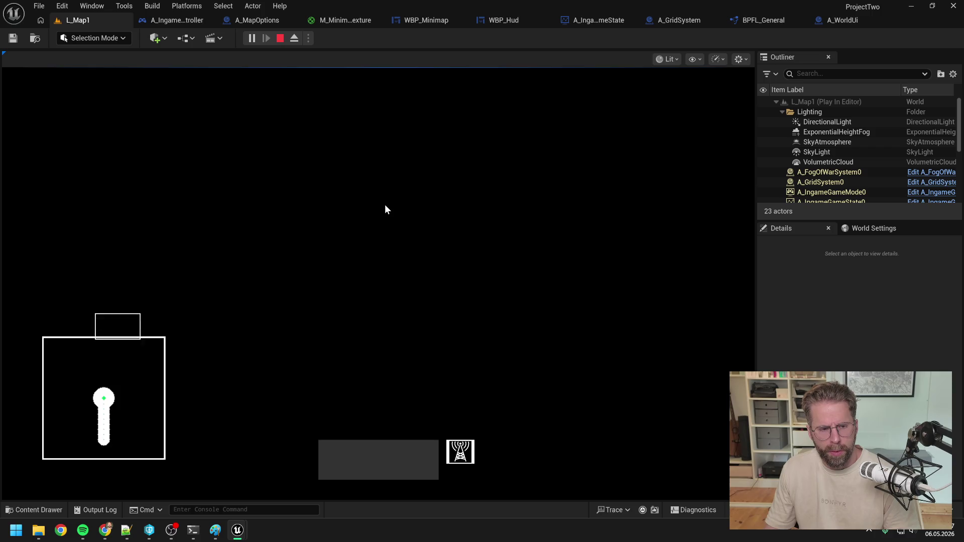
key(w+a)
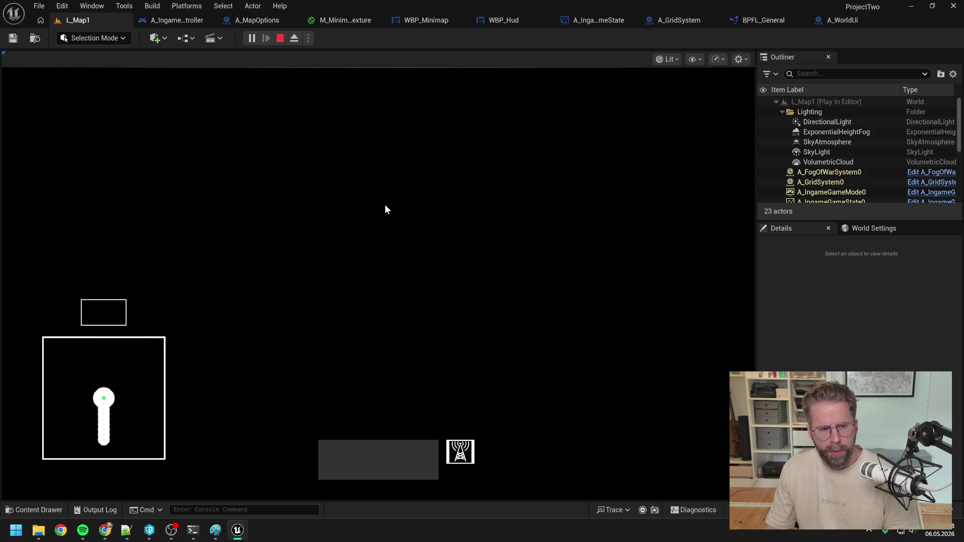
key(Escape)
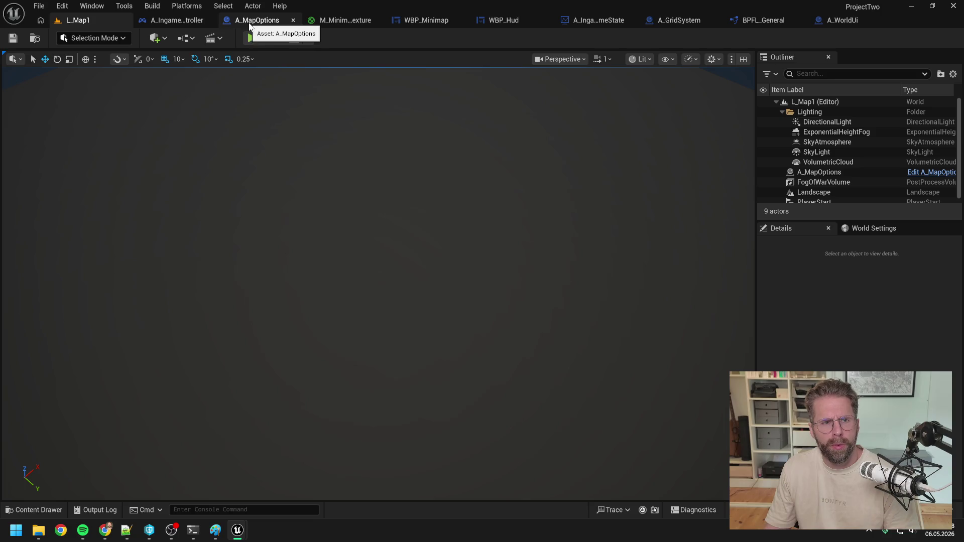
Open A_IngamePlayerController's MoveCamera graph and drill into ClampCameraLocation, which uses Clamp Location to Map Bounds.
click(172, 20)
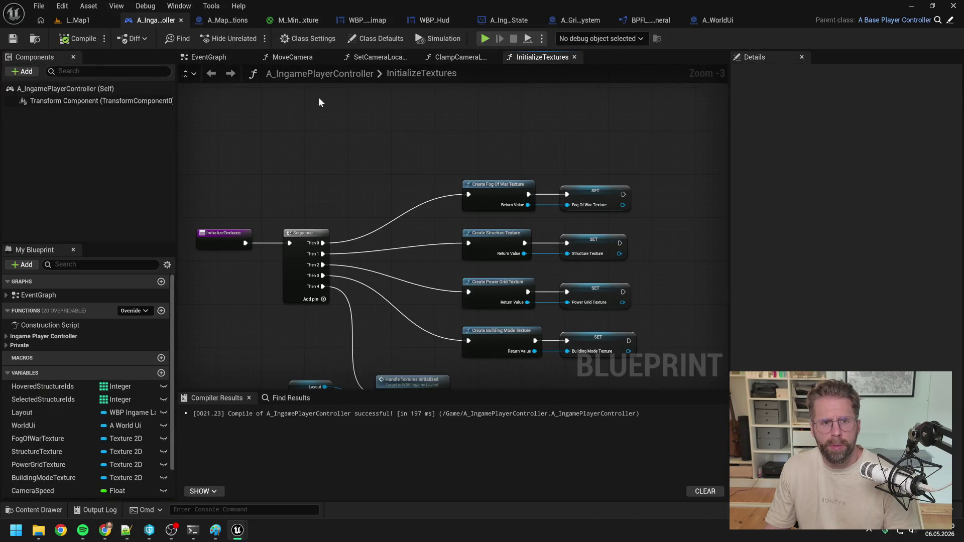
click(295, 57)
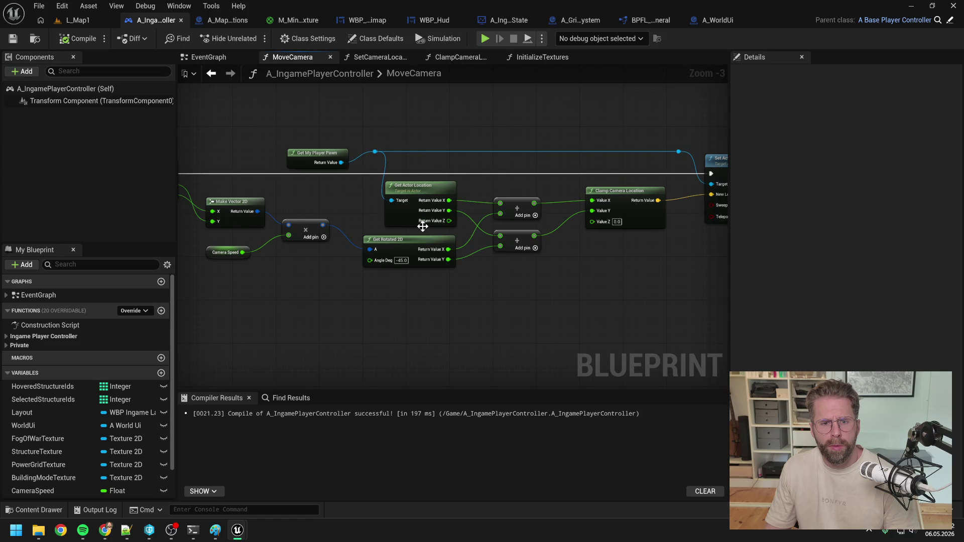
mouse_move(447, 295)
mouse_down()
mouse_move(522, 290)
mouse_move(477, 295)
mouse_up()
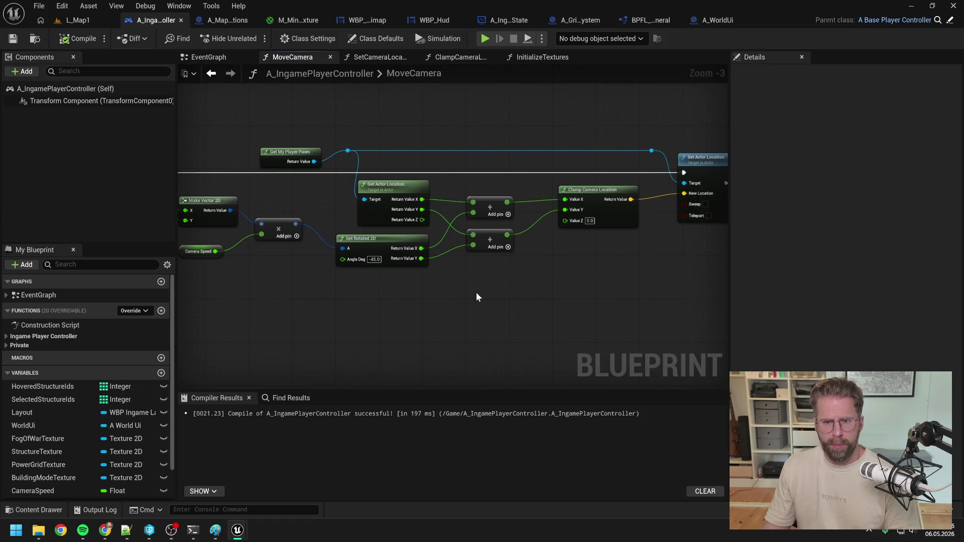
double_click(594, 192)
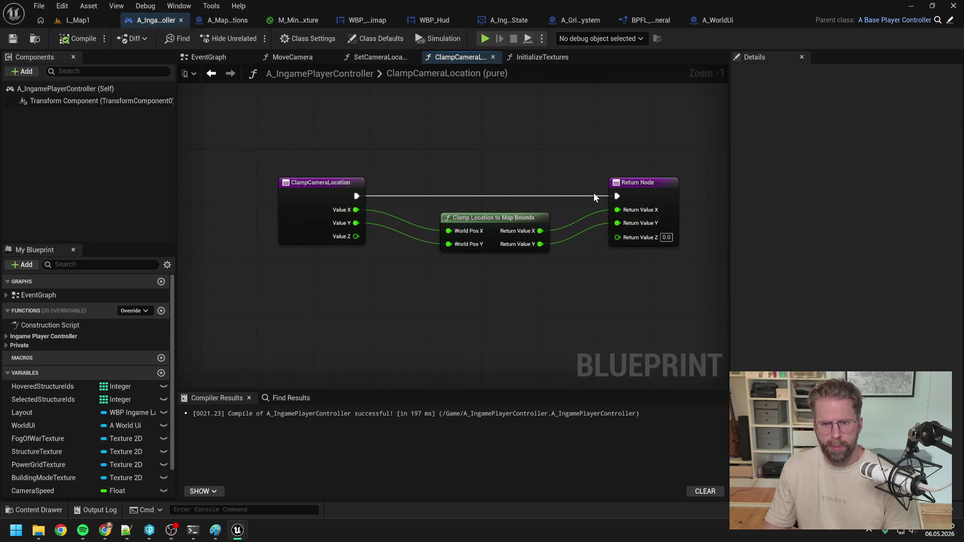
drag(513, 221, 505, 221)
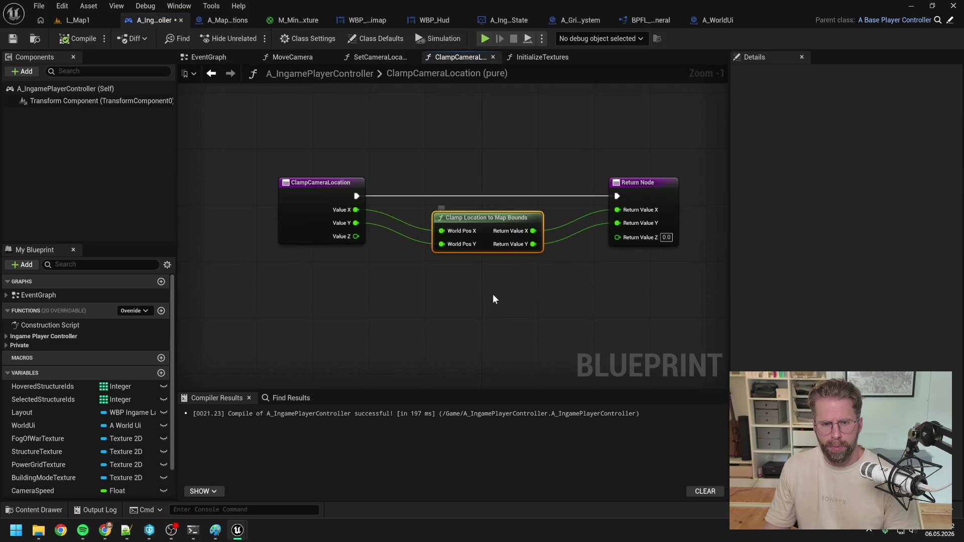
click(493, 296)
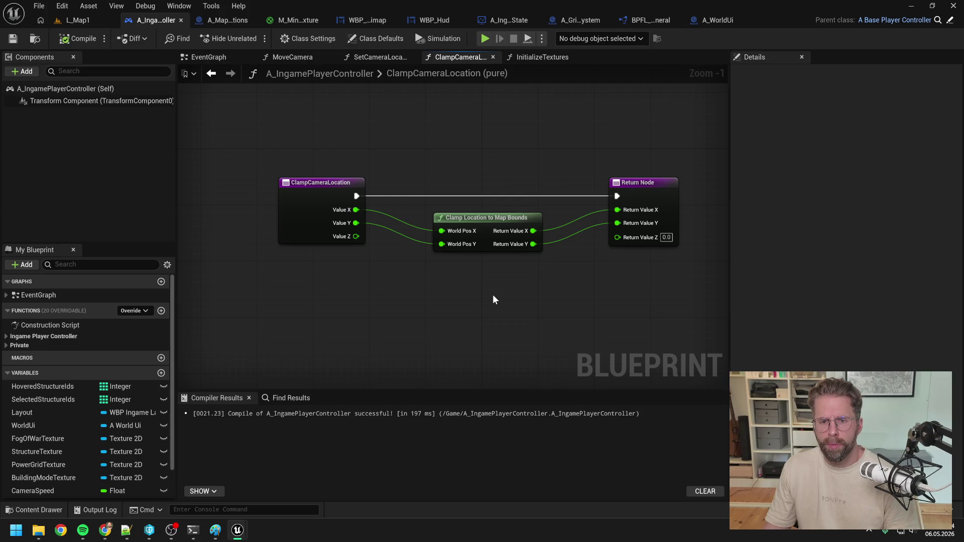
scroll(493, 296, down, 1)
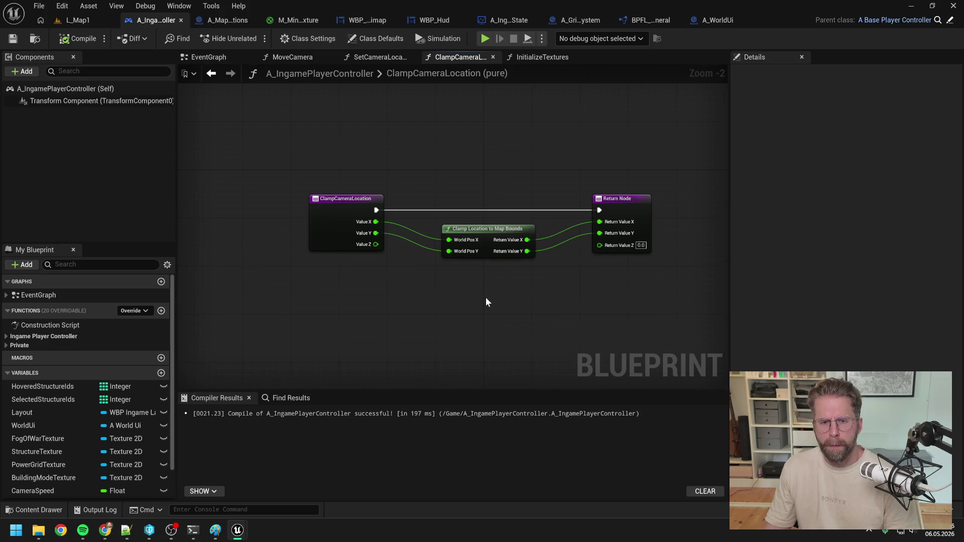
key(alt+Tab)
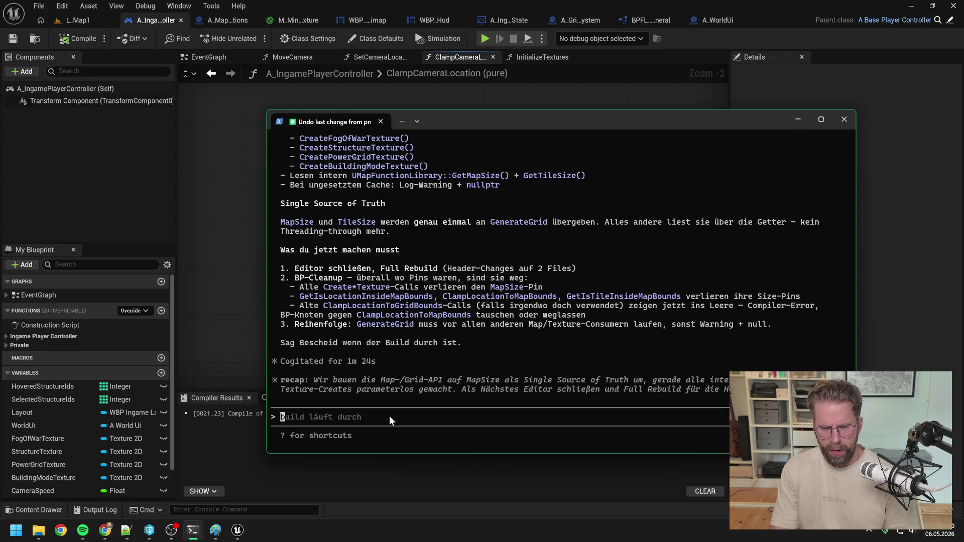
Ask Claude Code whether ClampLocationToMapBounds needs a 45° rotation for diamond-shaped movement.
text(auf clamped)
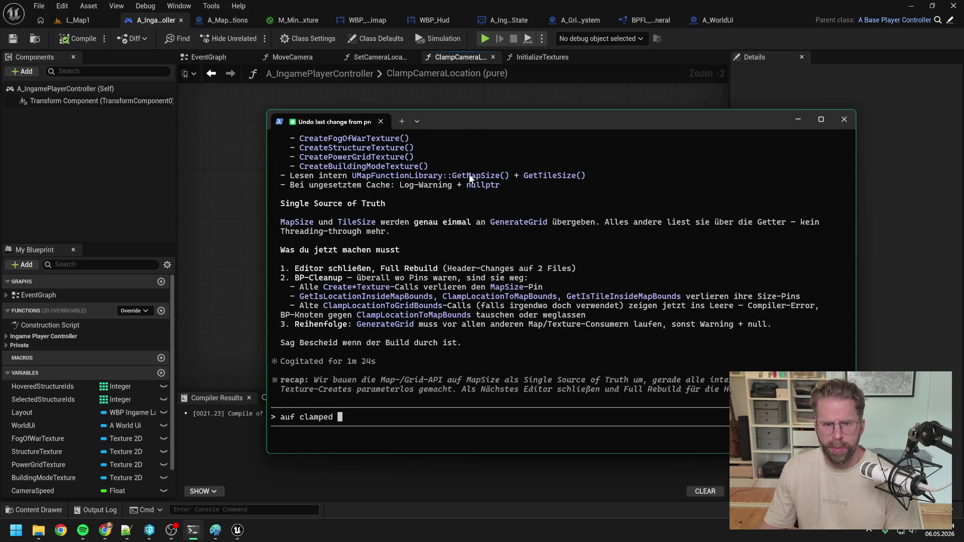
mouse_move(487, 119)
mouse_down()
mouse_move(568, 137)
mouse_move(658, 285)
mouse_move(612, 123)
mouse_up()
text(ClampLocationTo)
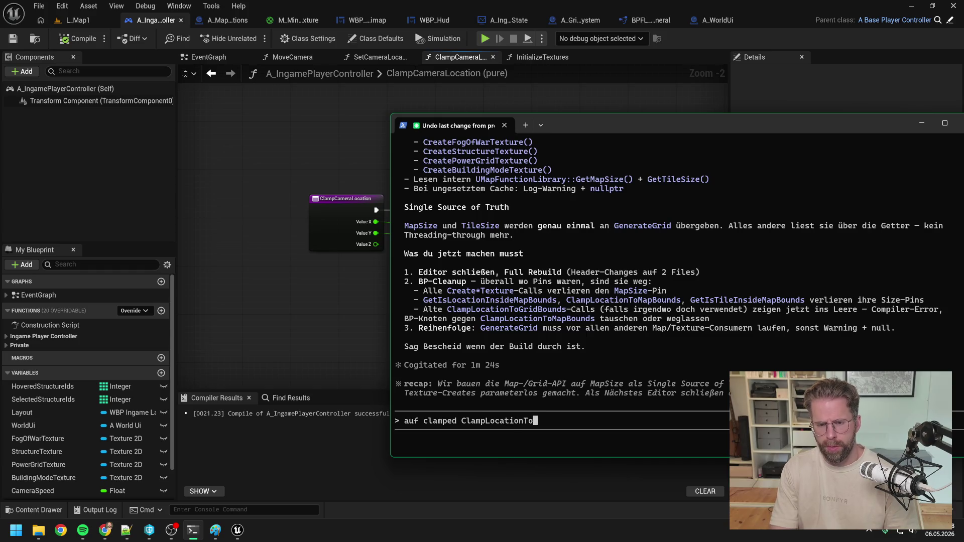
text(MapBounds nun? wir kö)
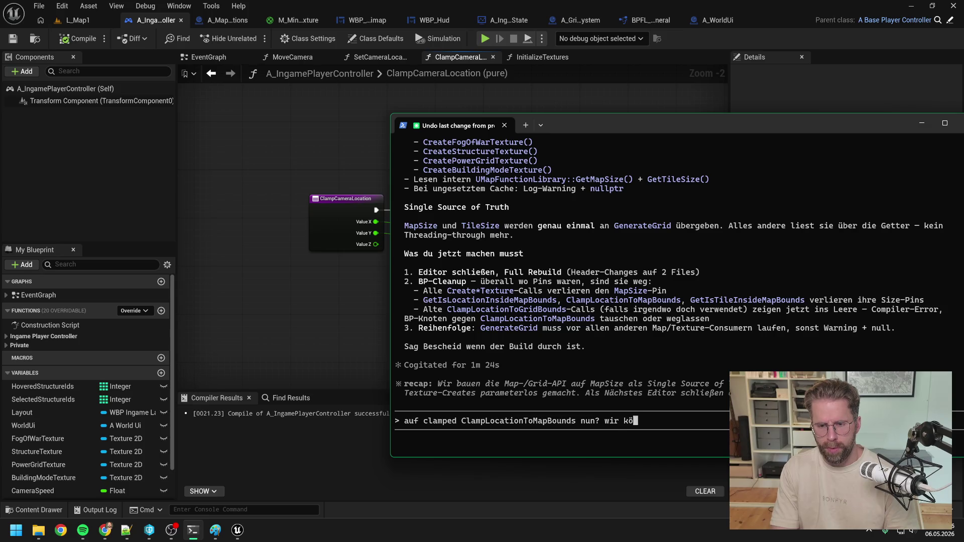
text(denfalls)
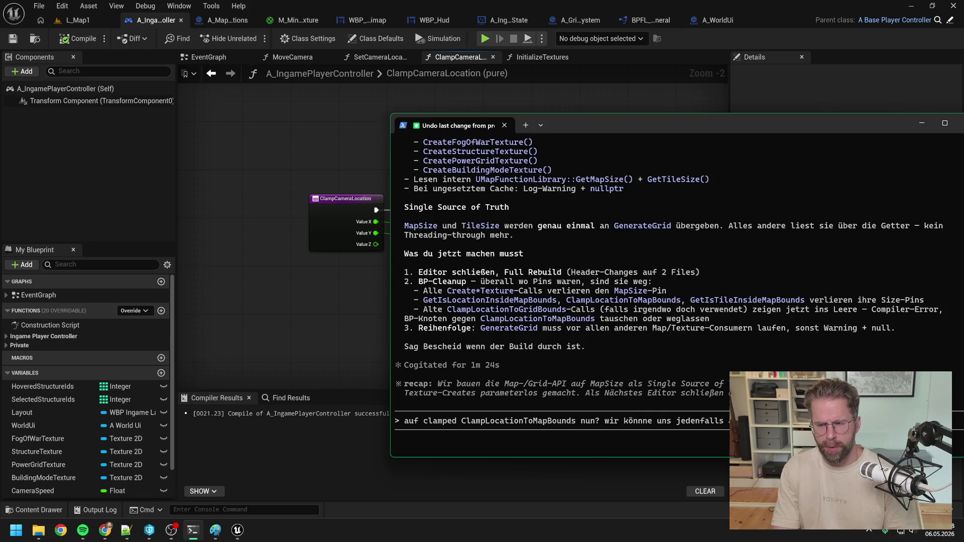
text(sst)
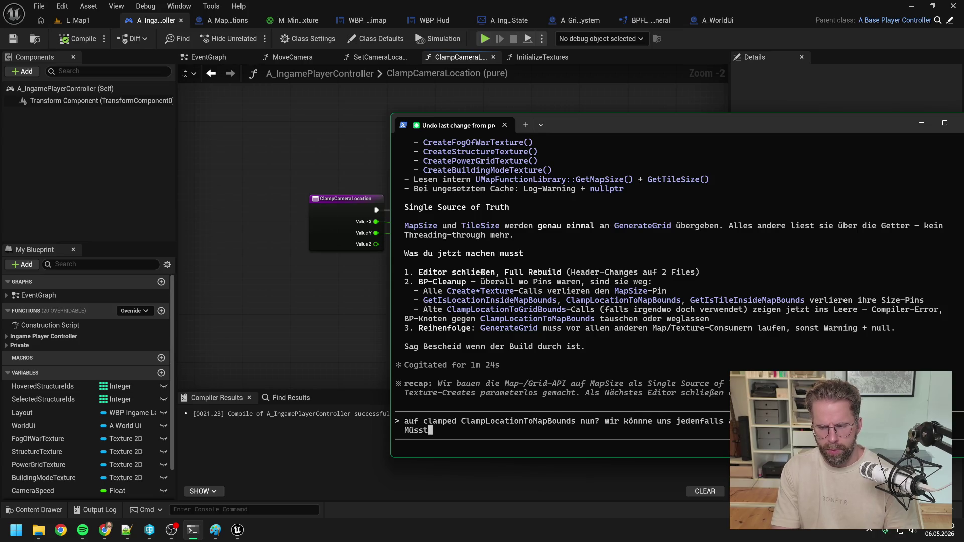
text(e ja eigentlich nochmal gedreht)
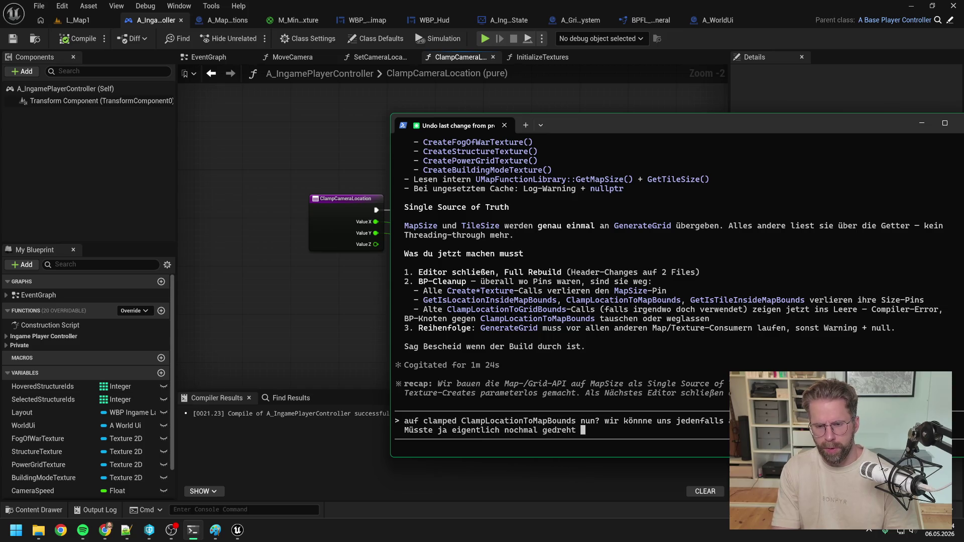
text(ann um 45°)
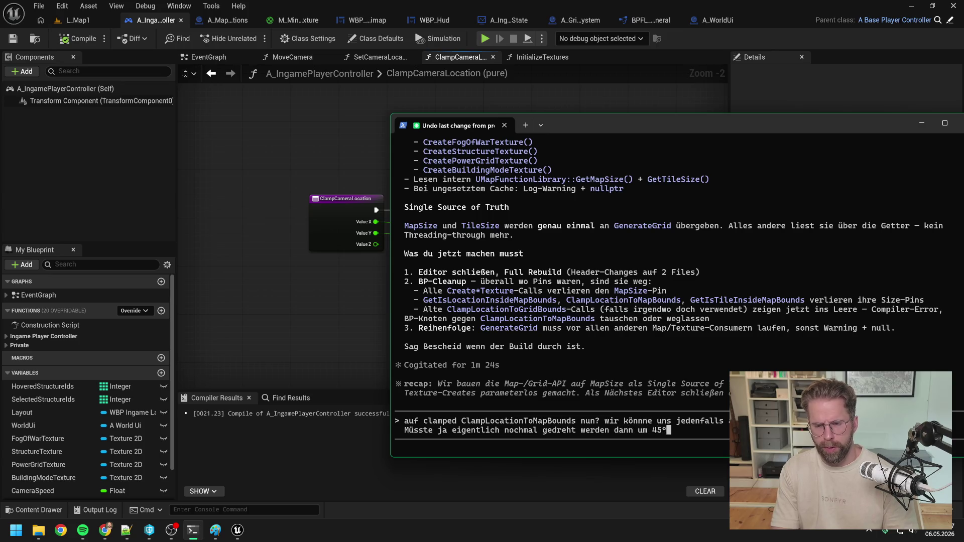
key(Return)
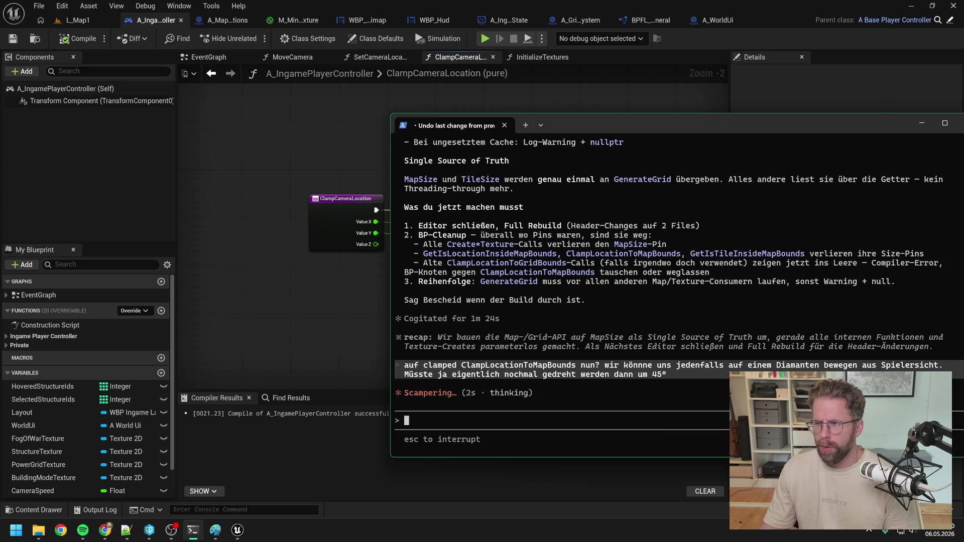
key(alt+Tab)
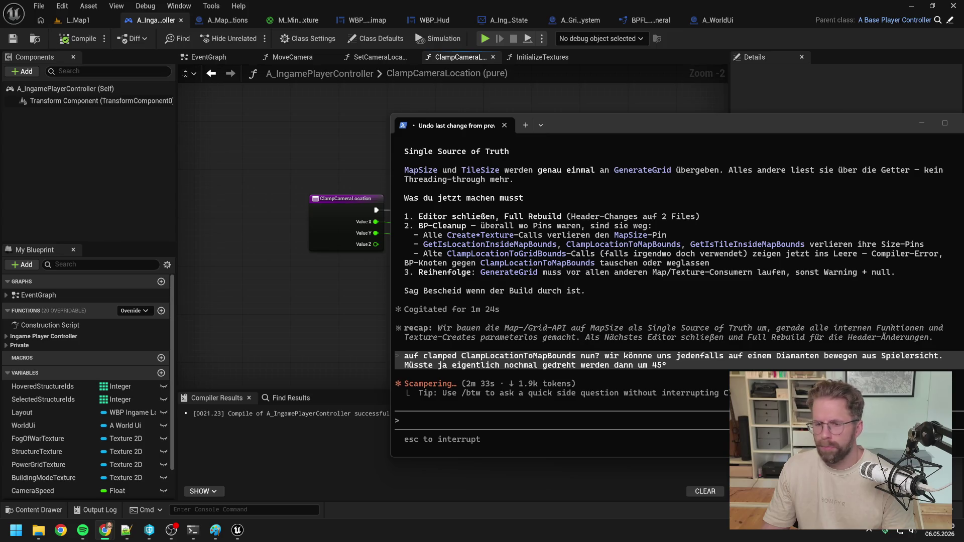
Read through Claude's rotated-frame clamp reply and its table, then minimize the terminal.
click(594, 360)
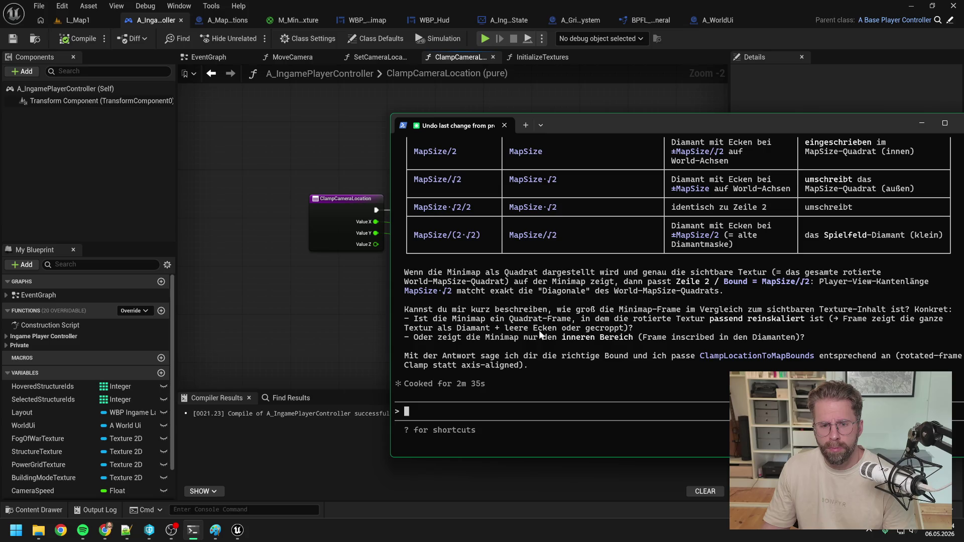
scroll(538, 321, up, 10)
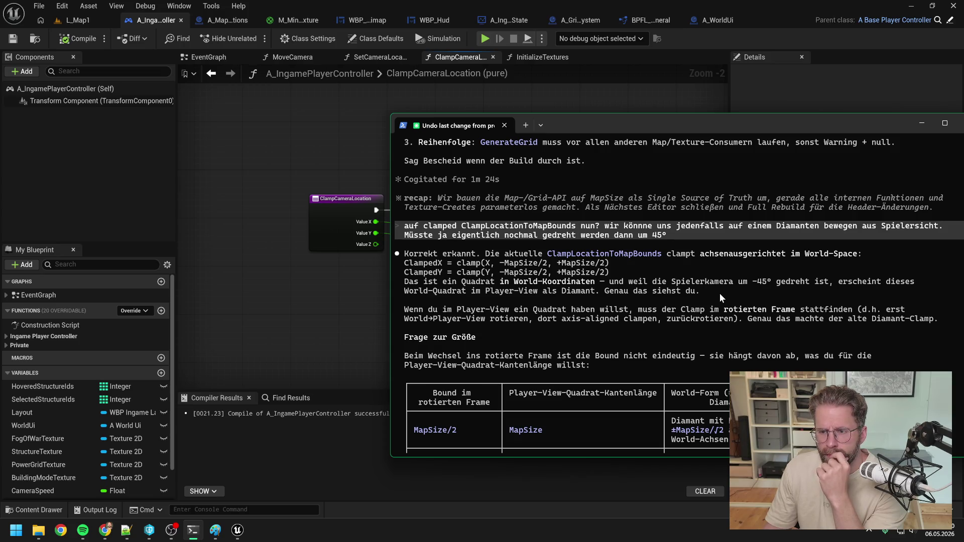
scroll(715, 289, down, 2)
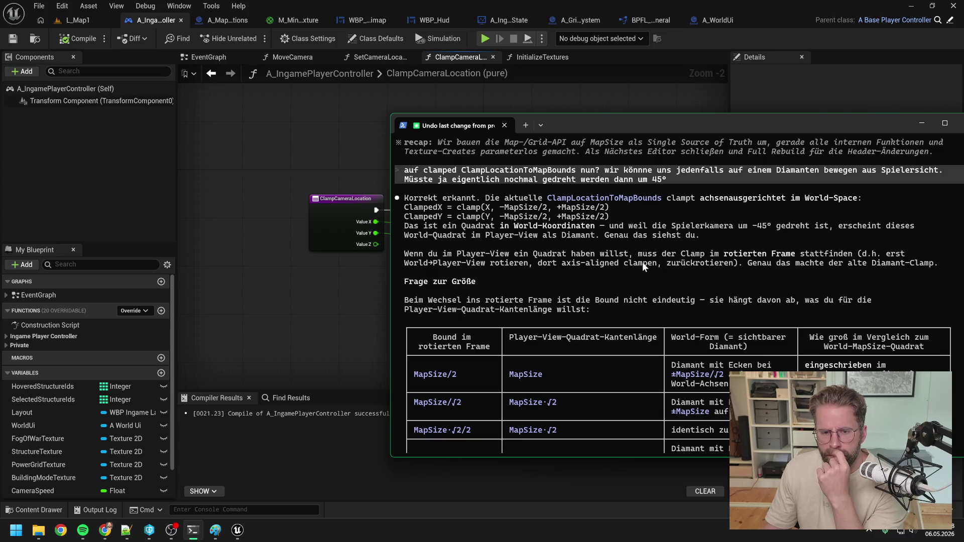
scroll(643, 262, down, 2)
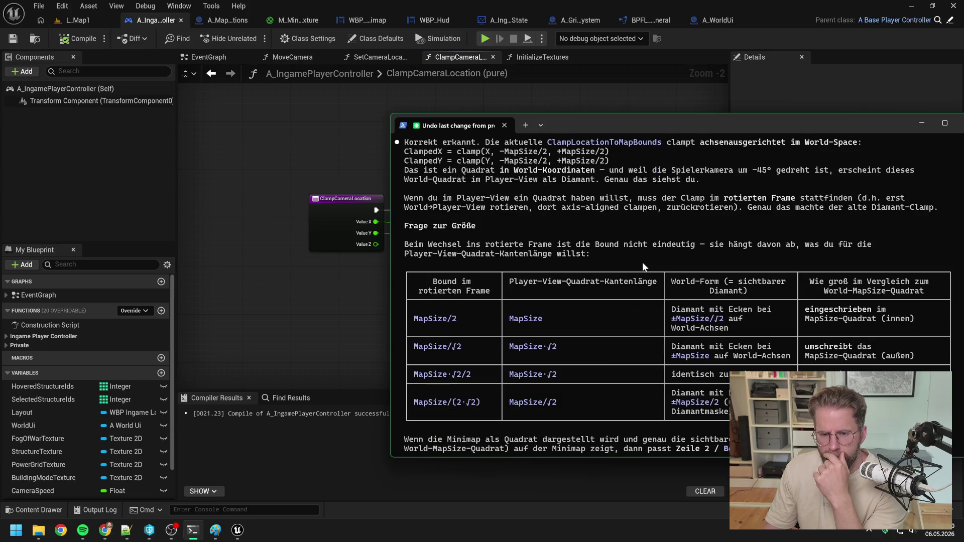
scroll(643, 263, down, 1)
scroll(643, 266, down, 1)
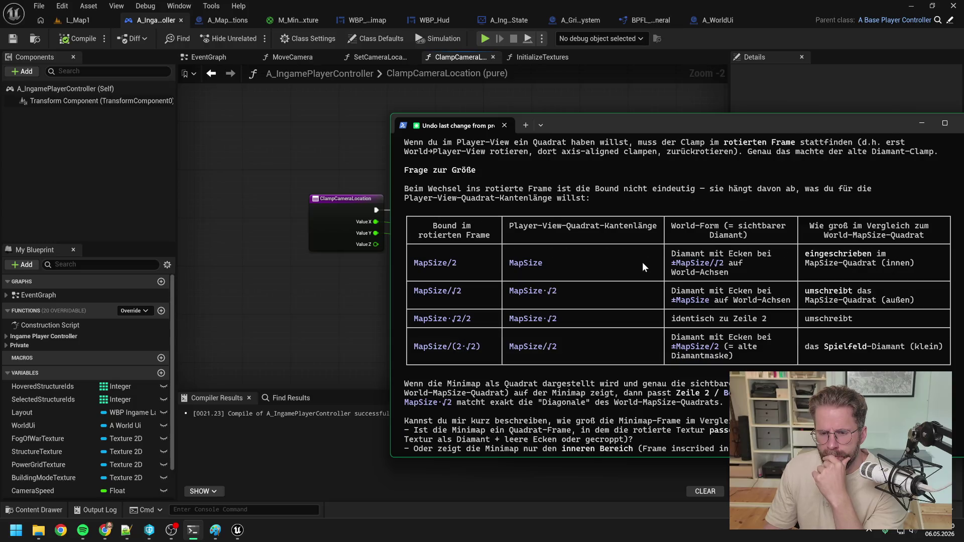
scroll(643, 262, down, 1)
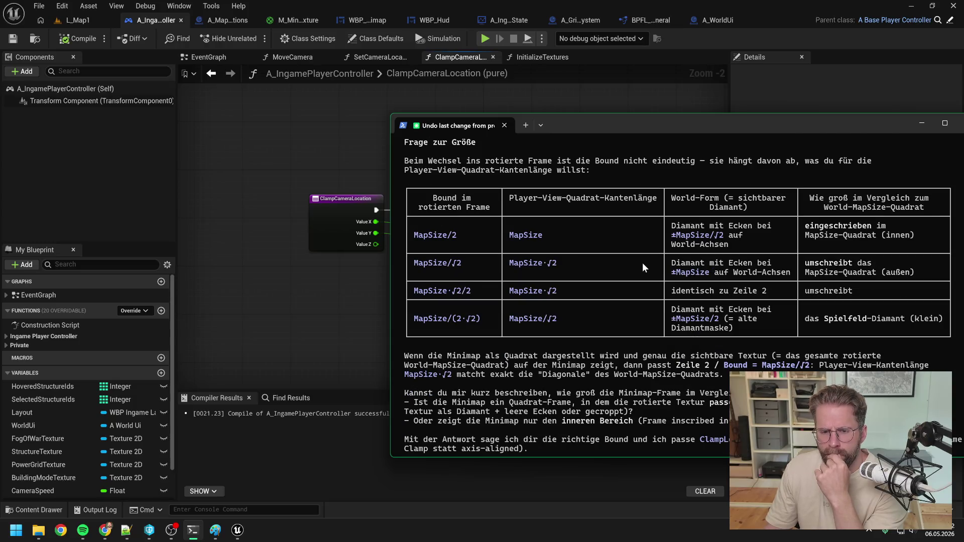
scroll(643, 264, down, 2)
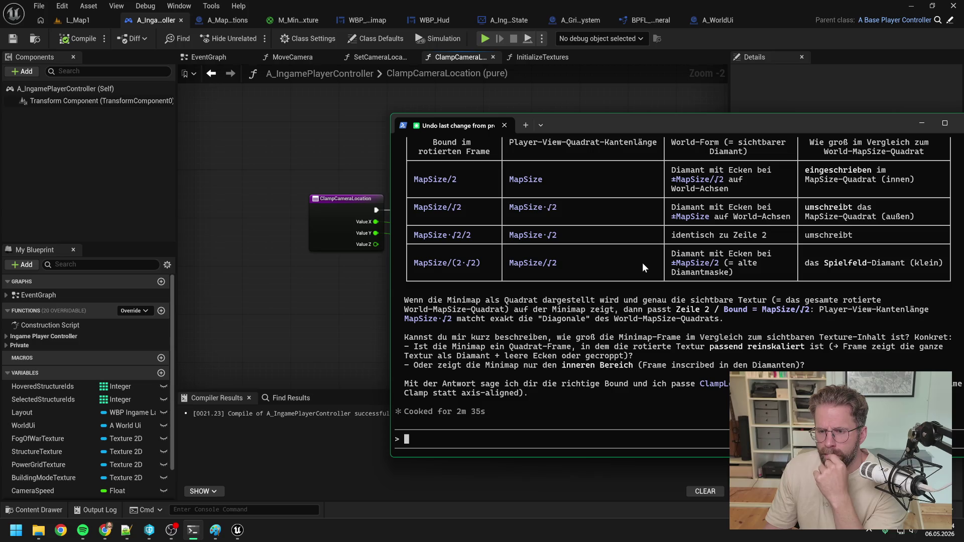
drag(678, 122, 567, 114)
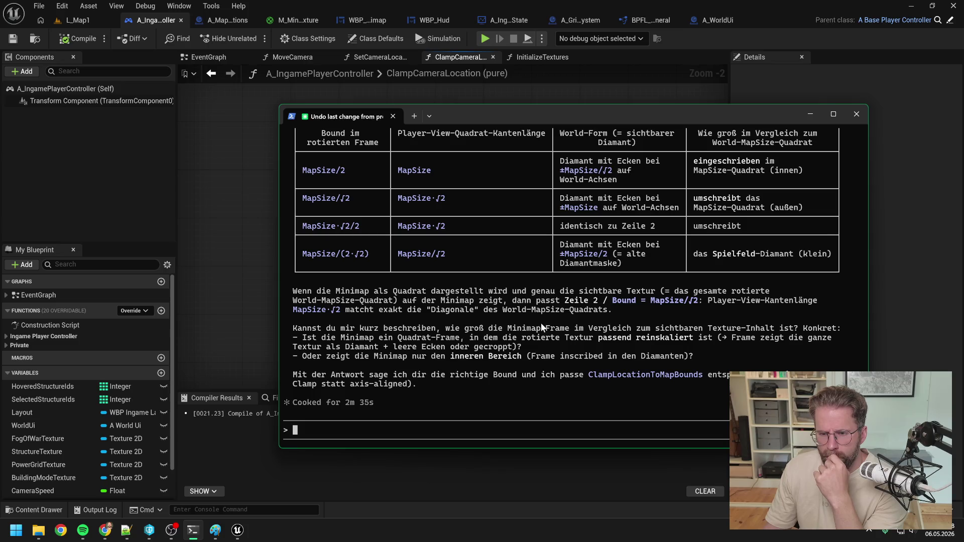
scroll(541, 323, down, 1)
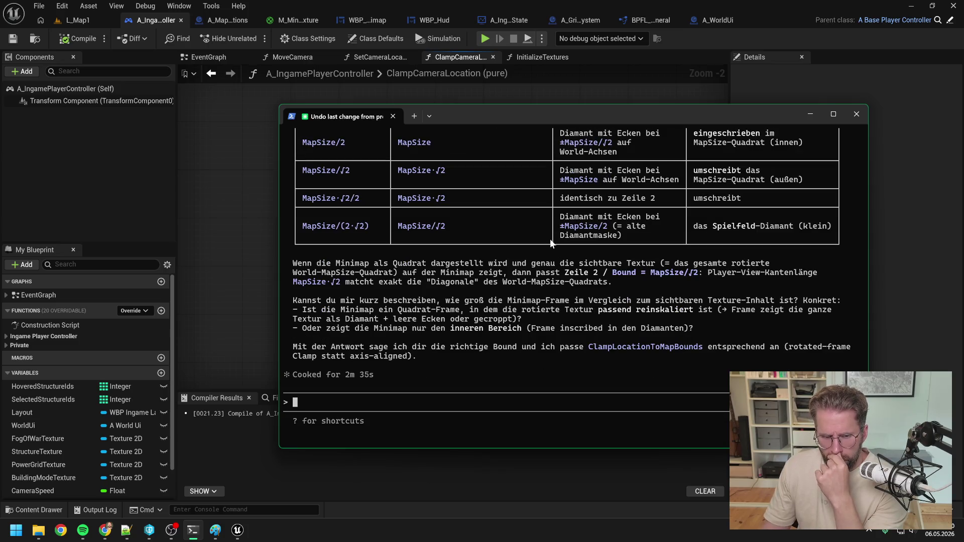
click(810, 114)
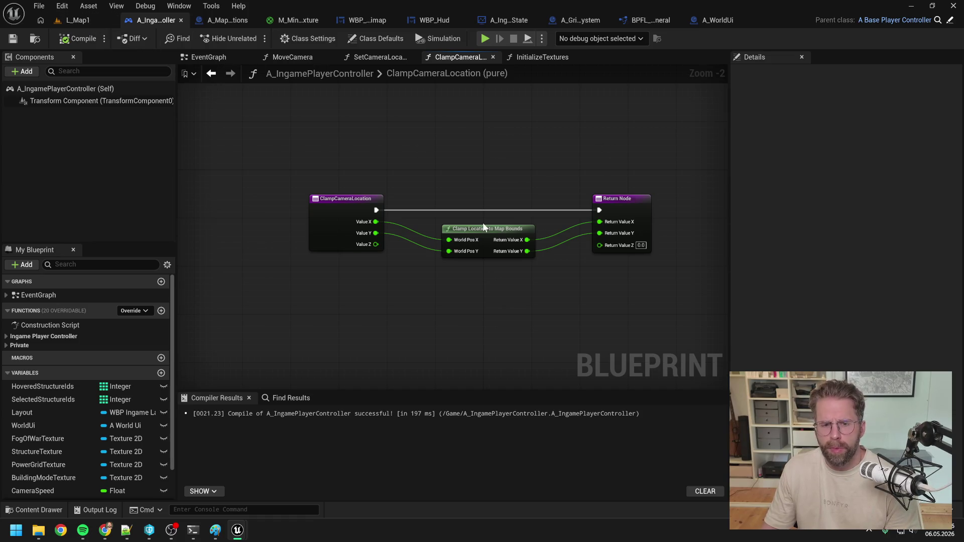
Bring up P4V and view the revision history of the ProjectTwo depot folder.
mouse_move(151, 535)
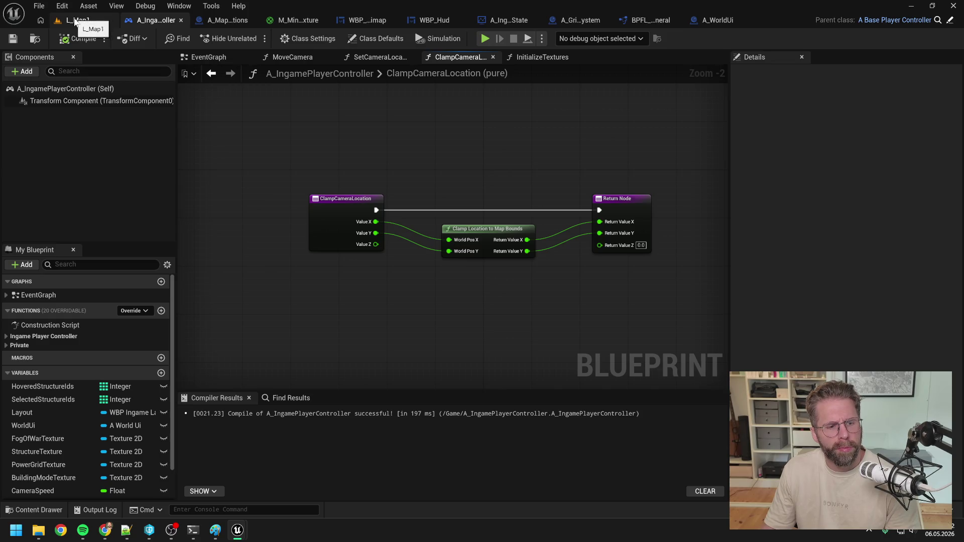
click(150, 530)
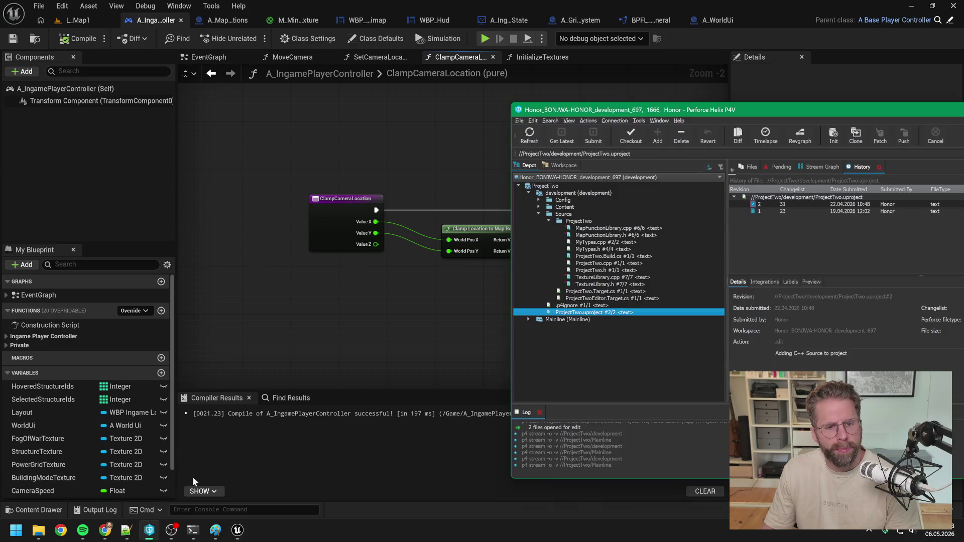
click(542, 187)
drag(798, 109, 643, 108)
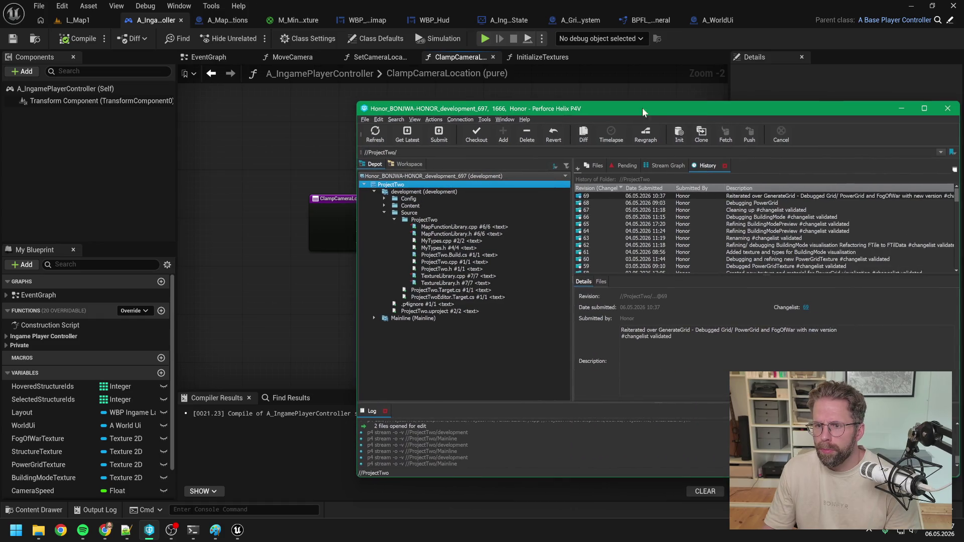
Back in Unreal, open View Changes to list the 12 pending modified files.
click(324, 142)
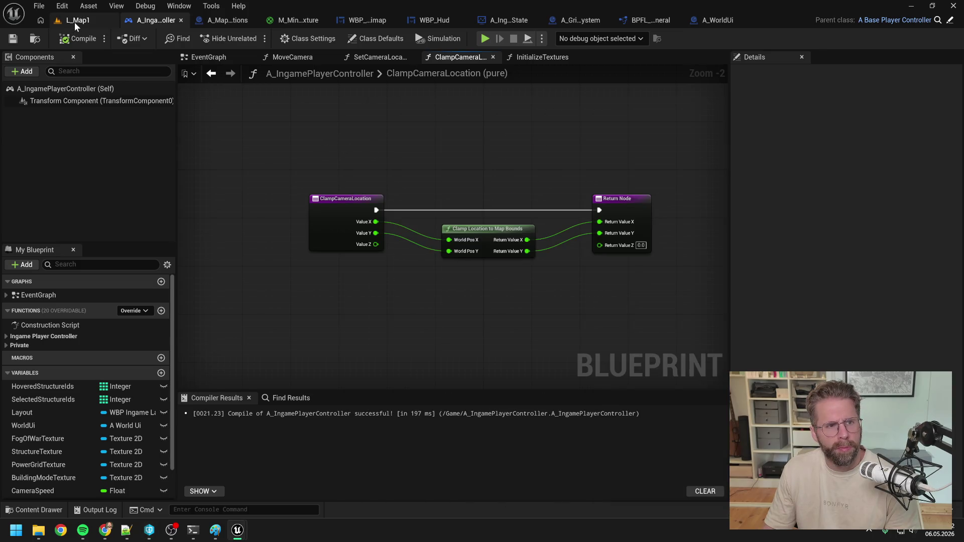
click(39, 7)
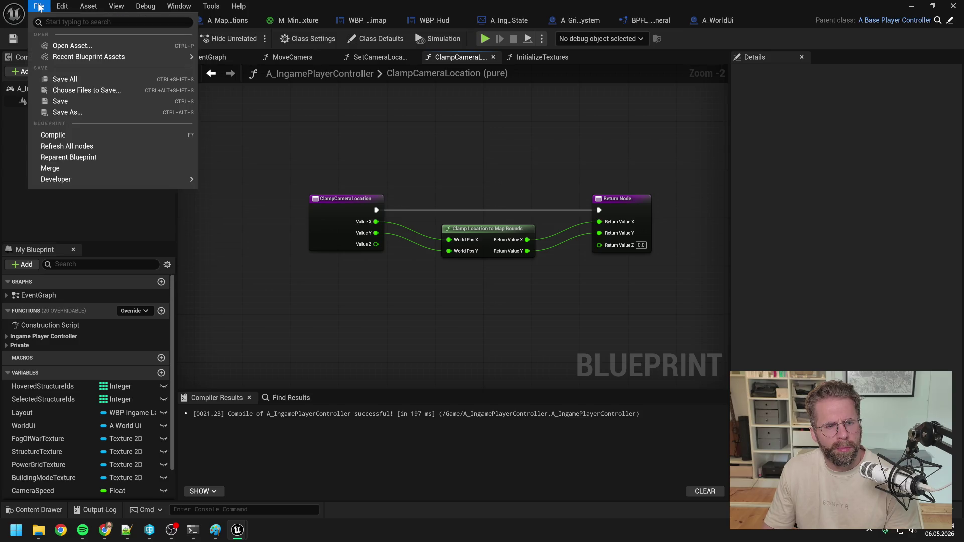
click(62, 6)
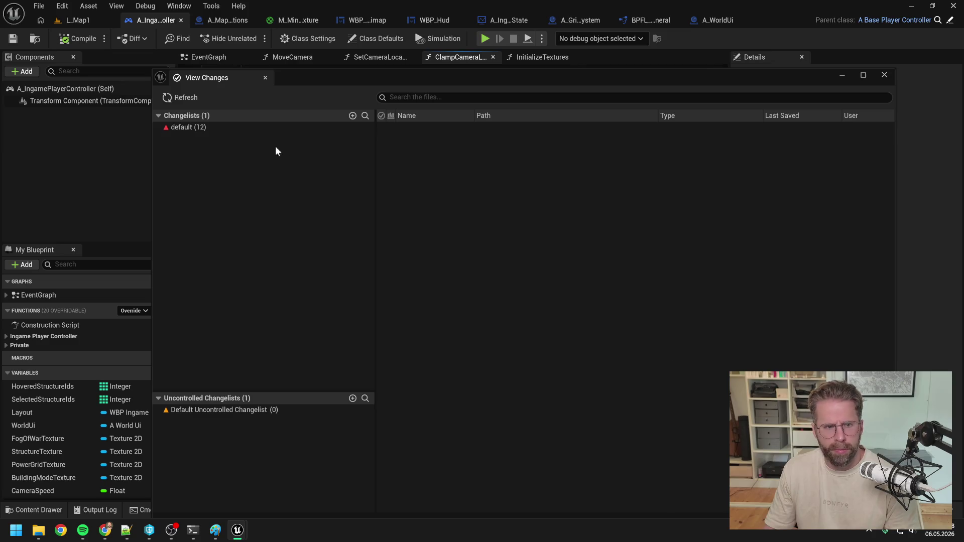
click(276, 127)
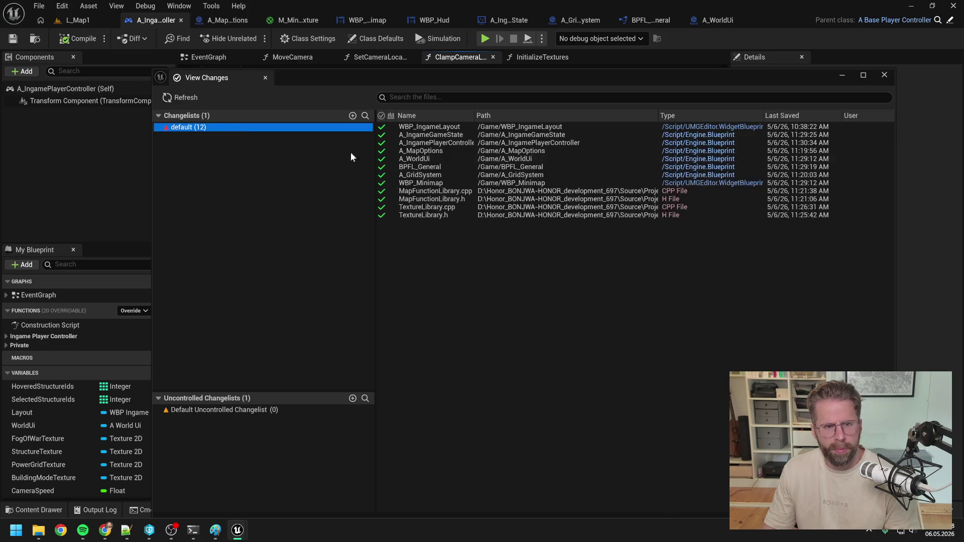
Submit the default changelist of 12 files with description 'Debugging Minimap'.
right_click(276, 128)
click(299, 136)
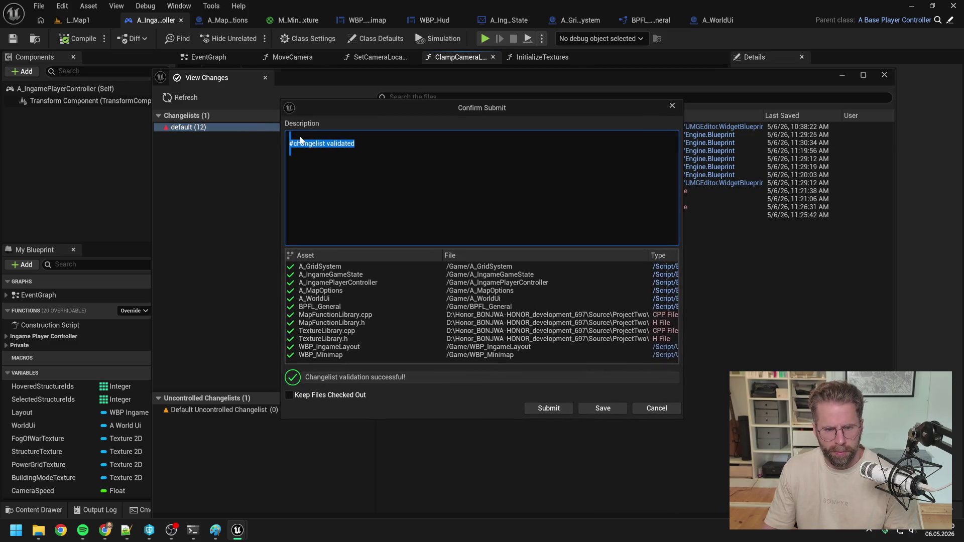
text(Debugging Minimap)
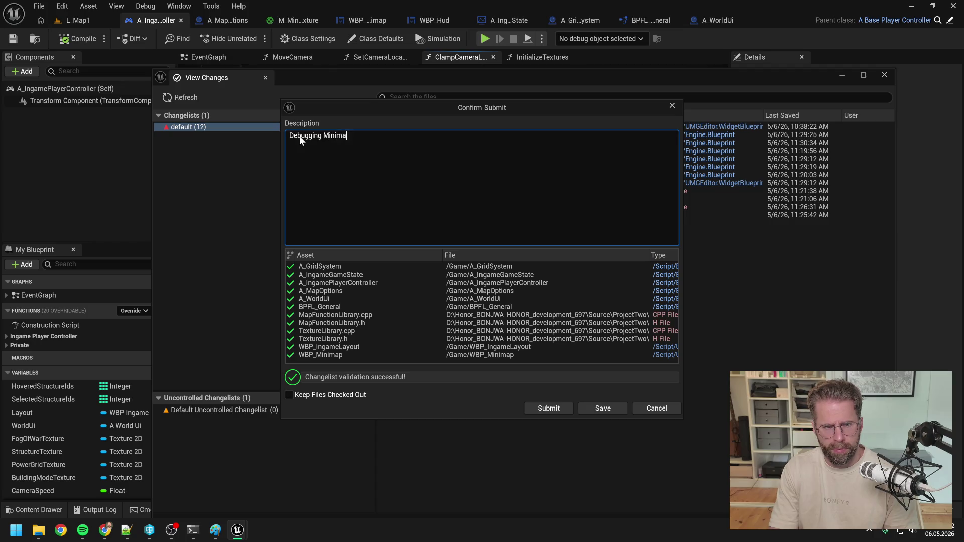
click(556, 407)
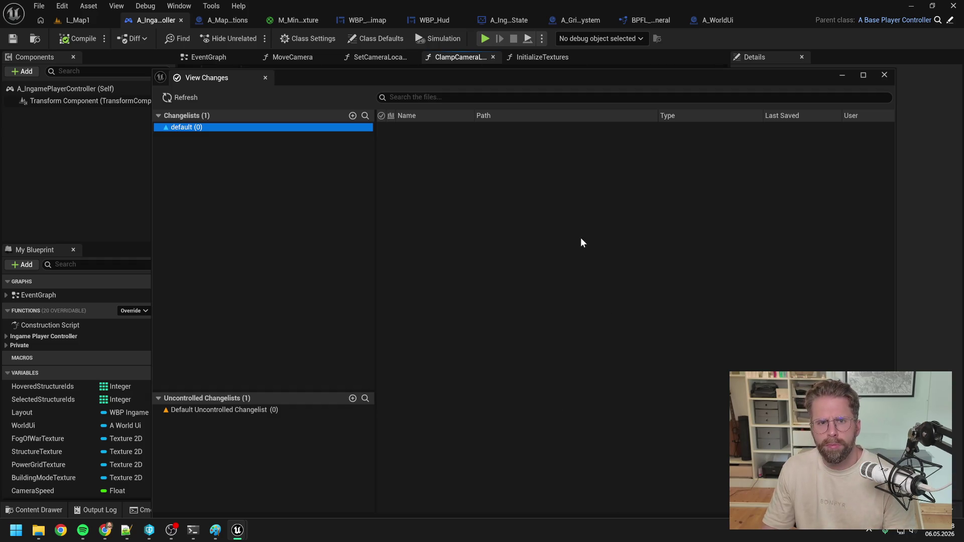
click(885, 75)
Close the leftover A_WorldUi graph tabs, the A_WorldUi blueprint, and the GetIsTileInsideGrid graph.
click(716, 22)
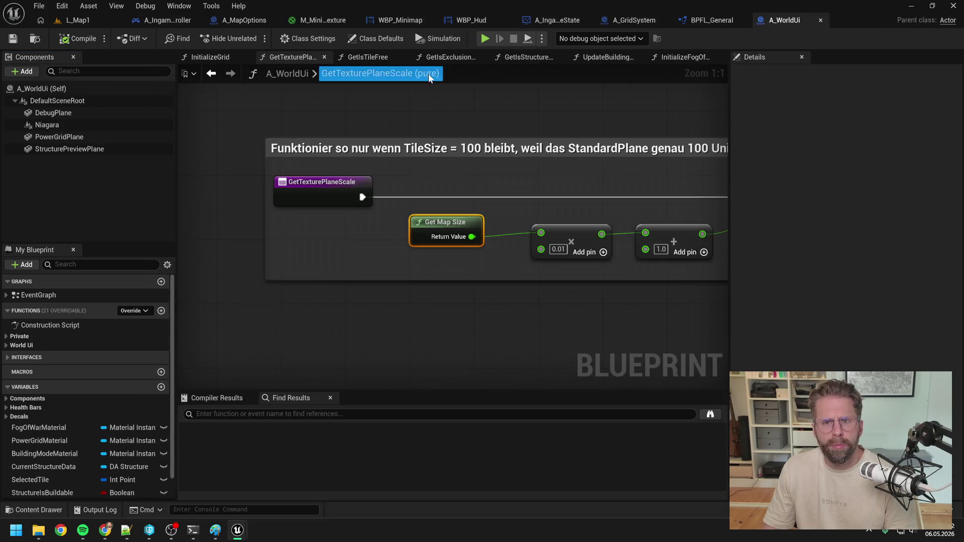
right_click(297, 60)
click(312, 122)
click(246, 59)
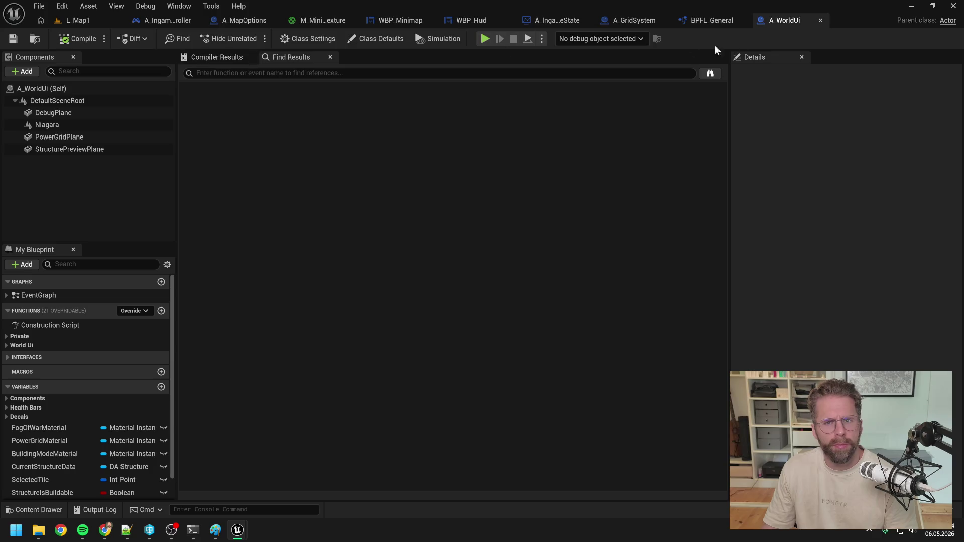
click(822, 21)
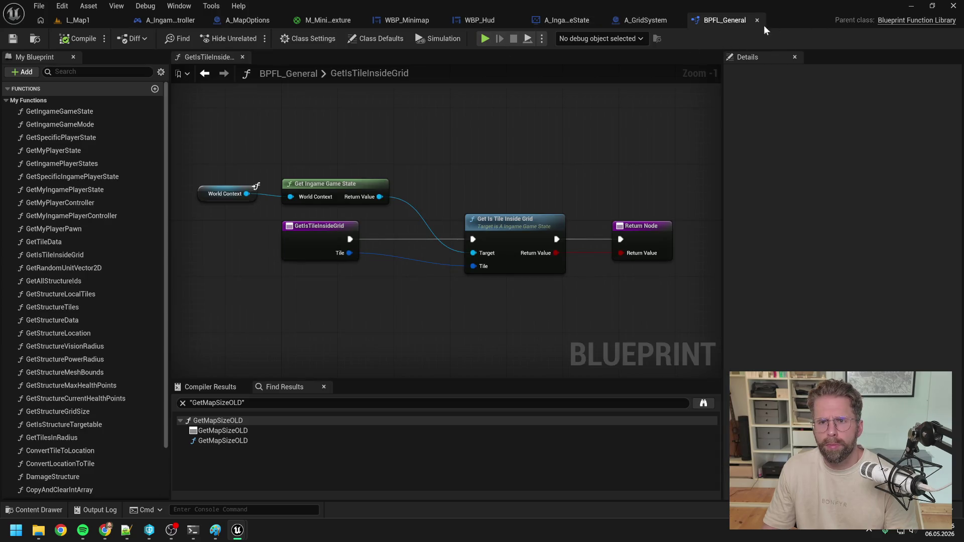
click(242, 58)
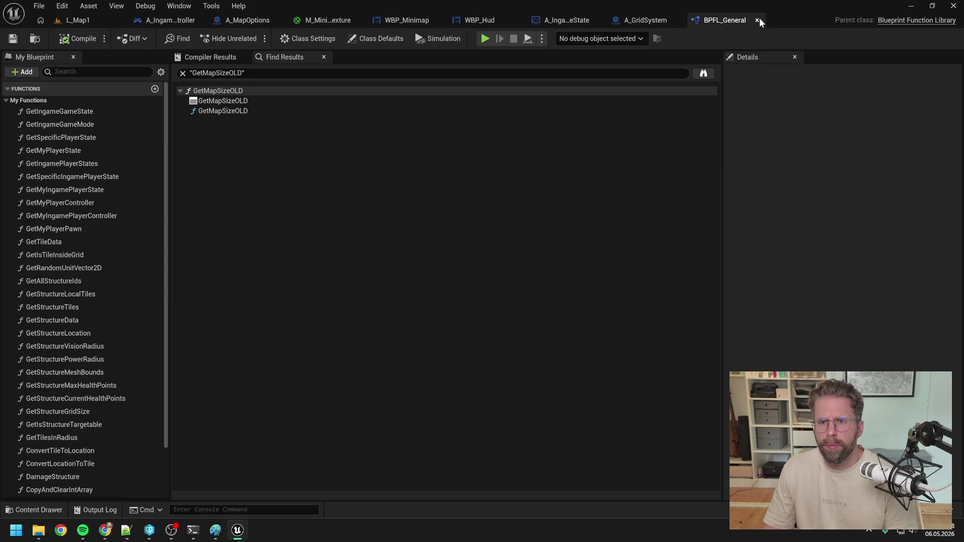